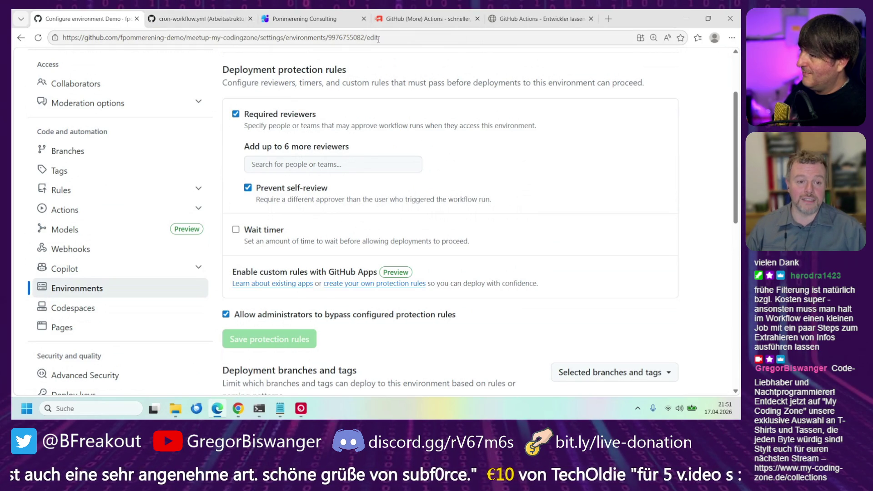
Step: Step the slides from the configured Demo environment to the deployment protection rules slide, then view Demo's settings
left_click(432, 14)
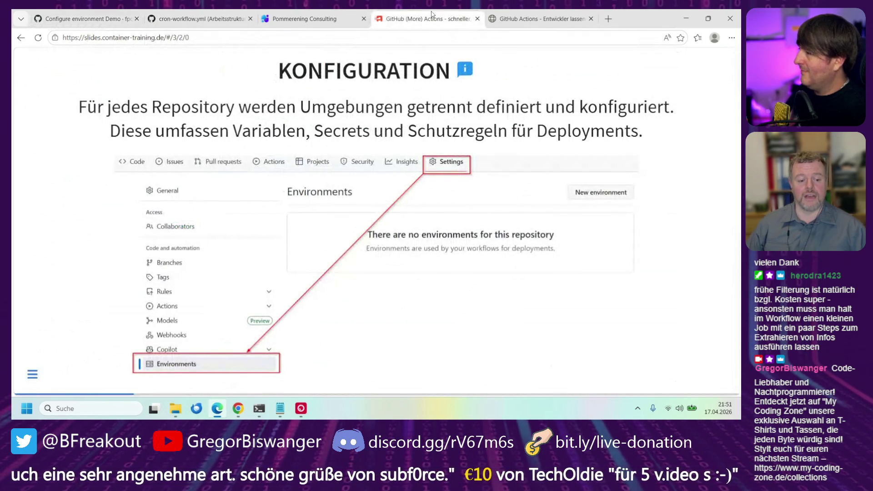
key("Right")
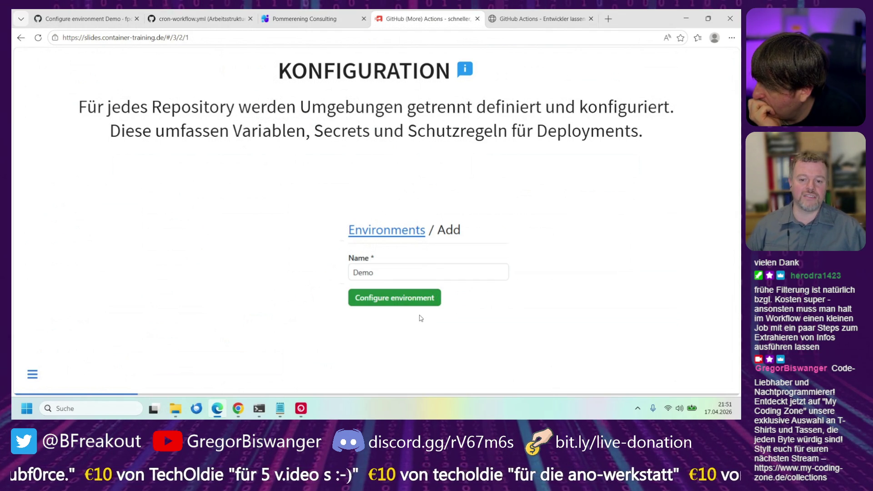
key("Right")
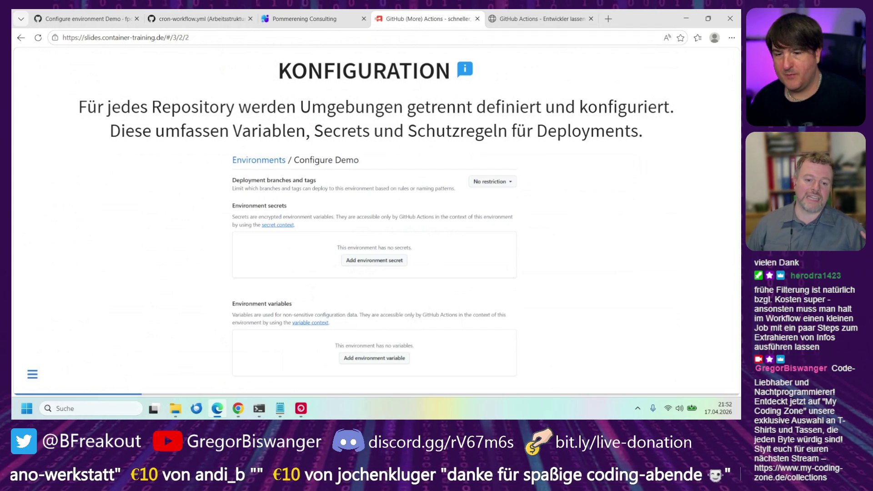
key("Right")
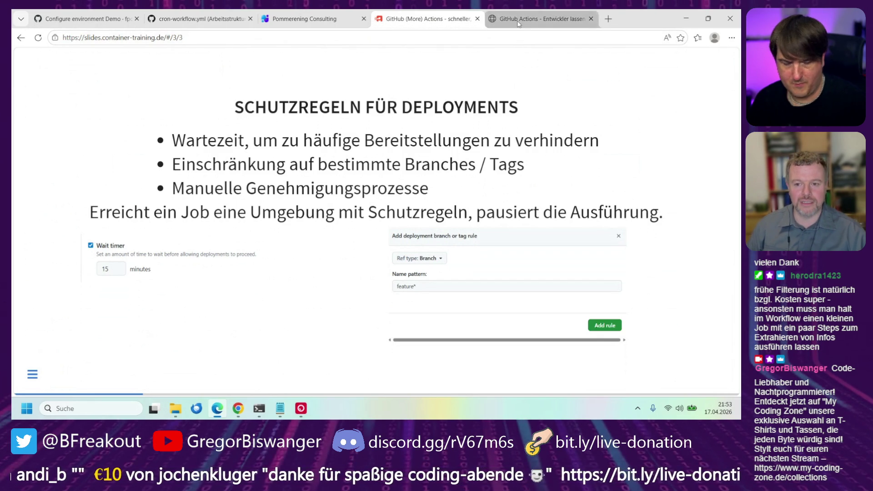
left_click(104, 21)
scroll(331, 161, "up", 3)
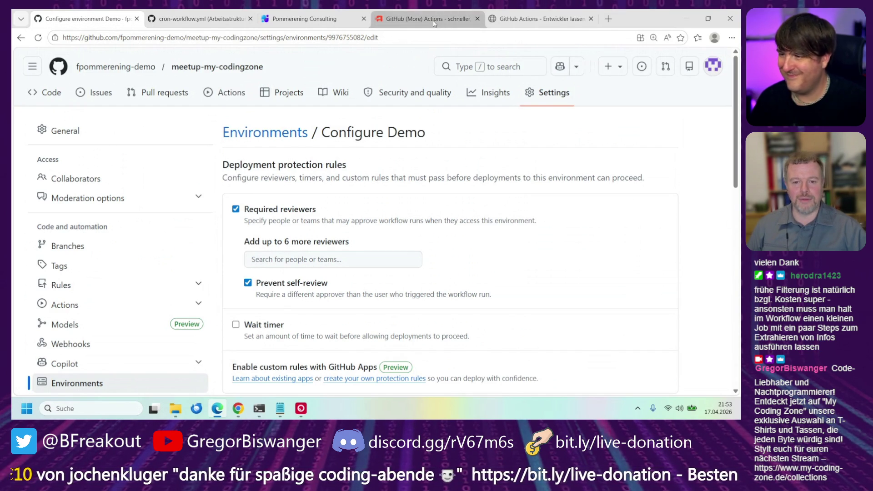
left_click(546, 23)
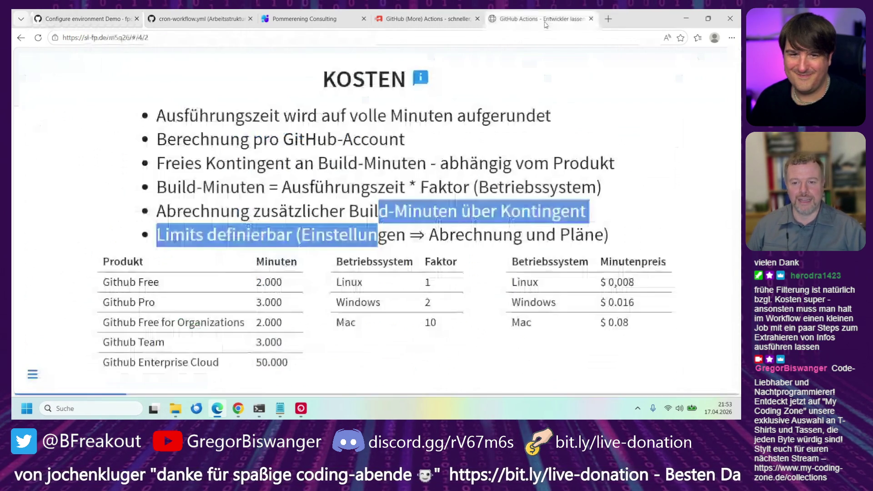
left_click(423, 19)
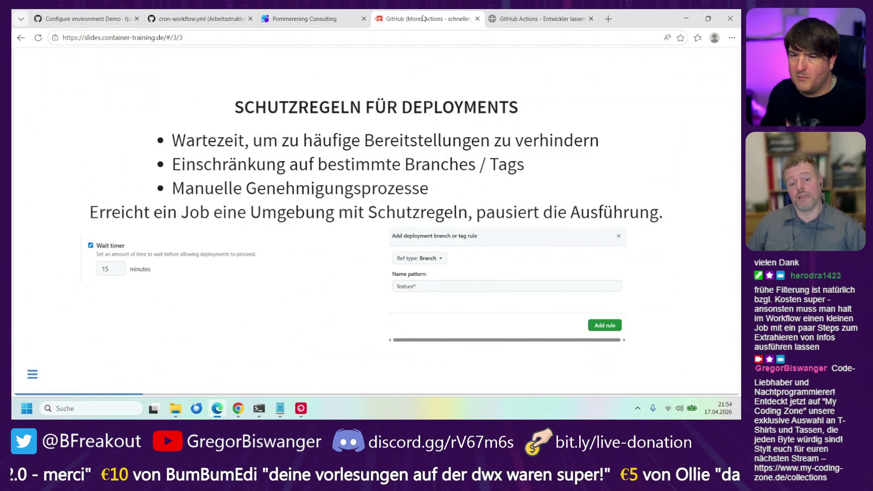
Step: Reveal the deployment branches and tags list, then advance to the VARIABLE slide
key("Right")
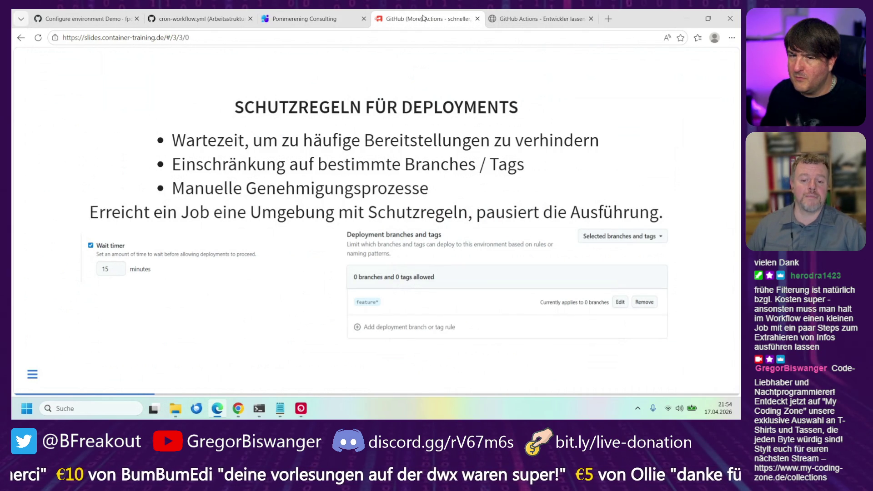
key("Right")
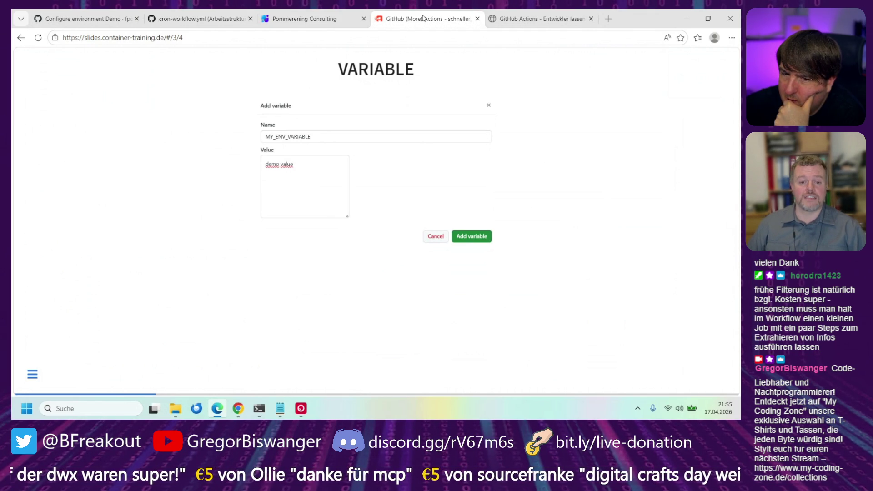
Step: Step through the variables and secrets tables to the GENEHMIGUNGSPROZESSE slide, then show the workflow file
key("Right")
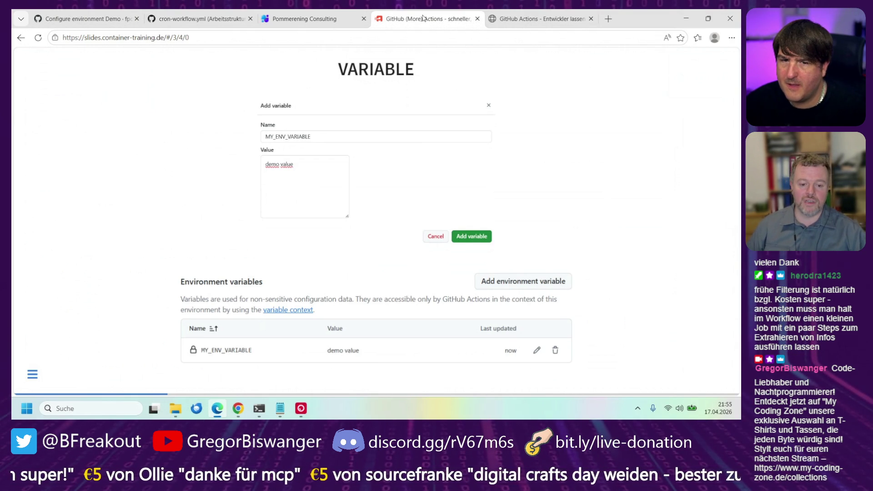
key("Right")
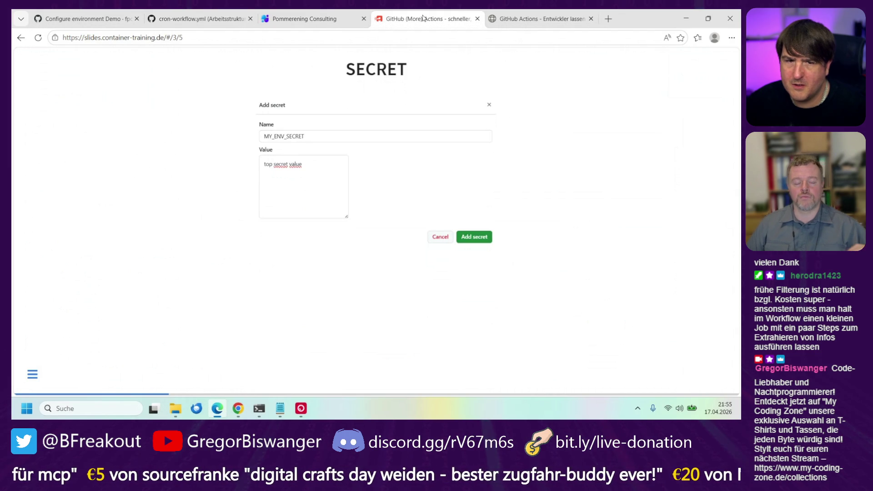
key("Right")
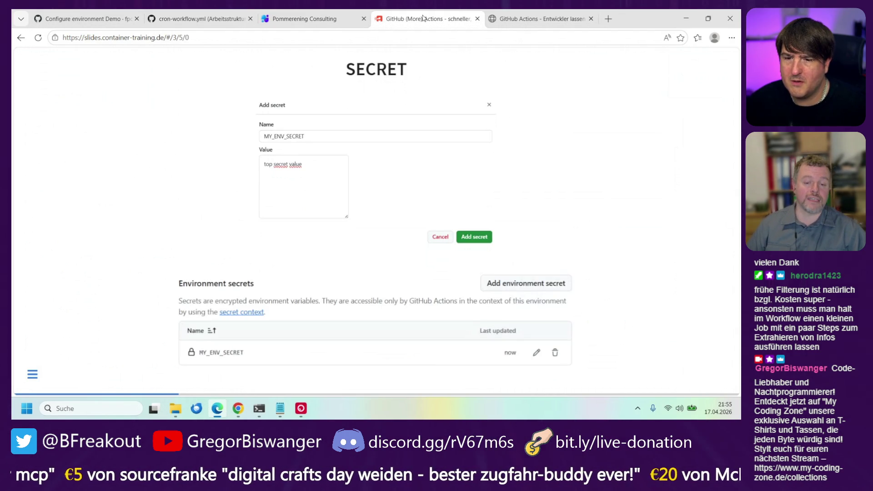
key("Right")
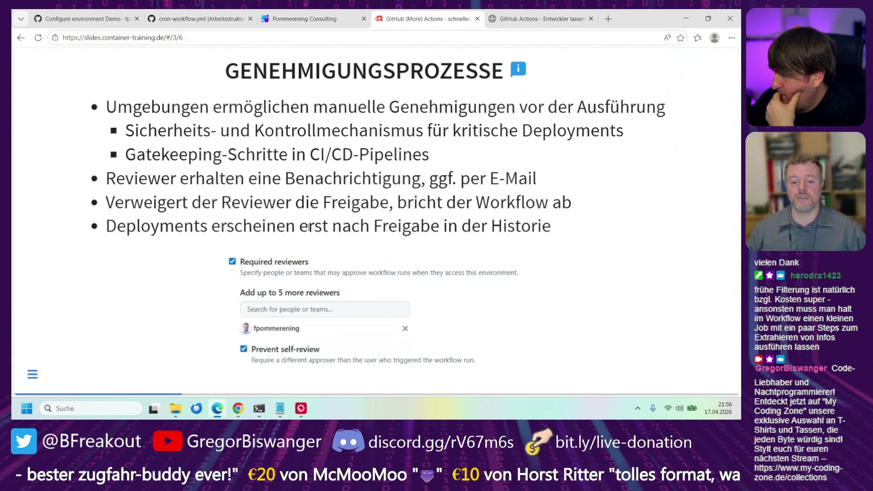
left_click(179, 18)
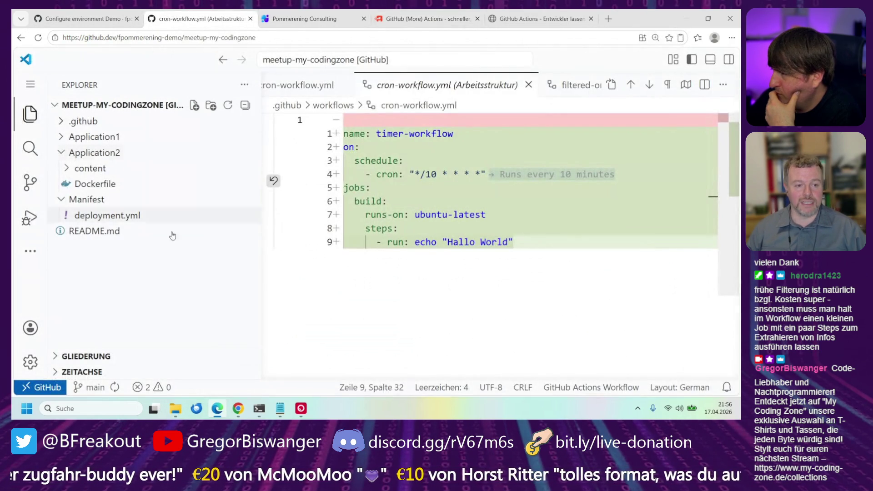
Step: Collapse the Application2 and Manifest folders in Explorer and return to the Demo environment settings
left_click(60, 153)
left_click(60, 171)
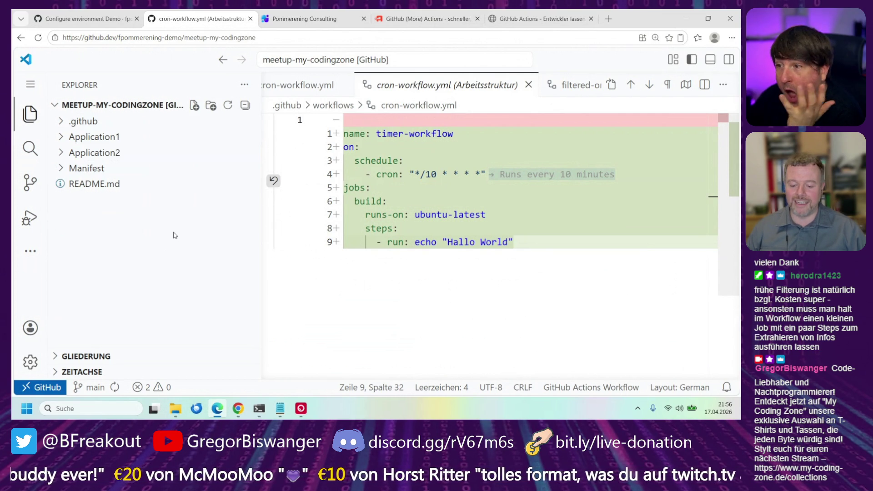
left_click(87, 19)
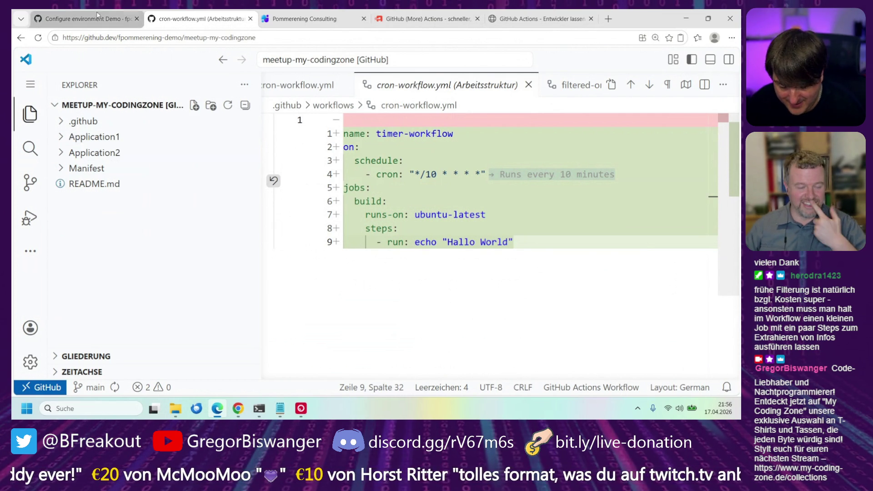
scroll(147, 244, "down", 2)
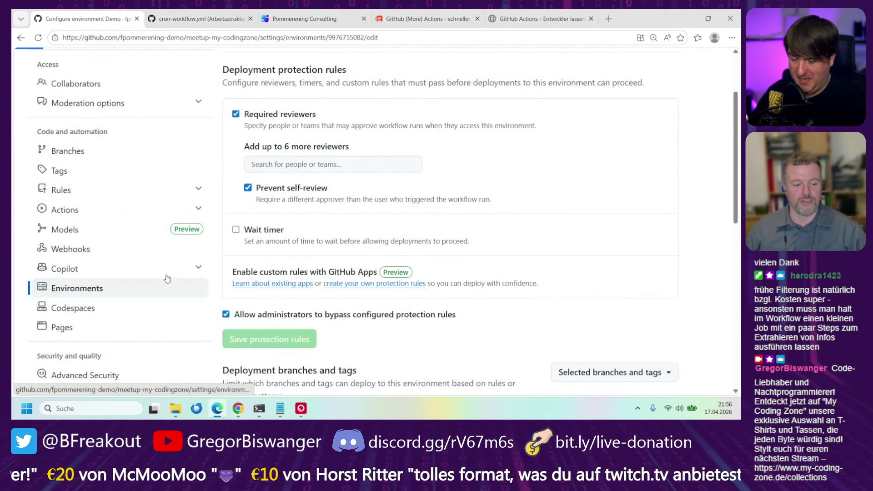
Step: Create a new environment named 'codingzone'
left_click(88, 291)
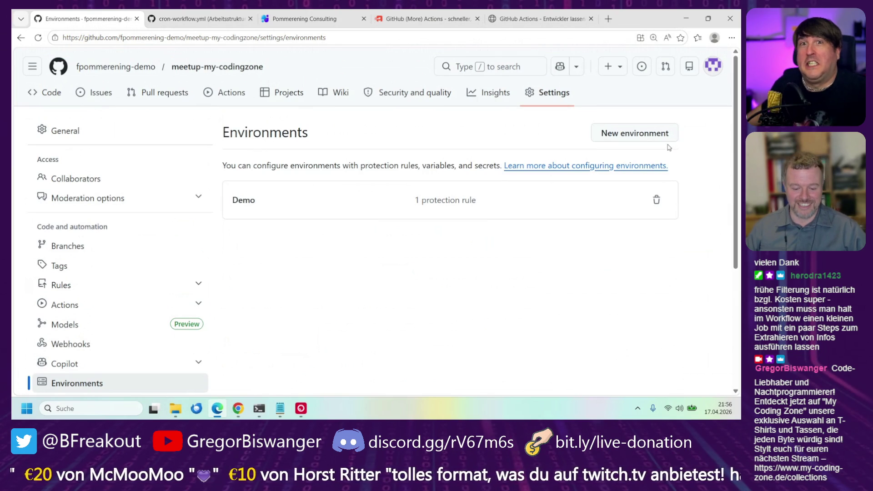
left_click(651, 134)
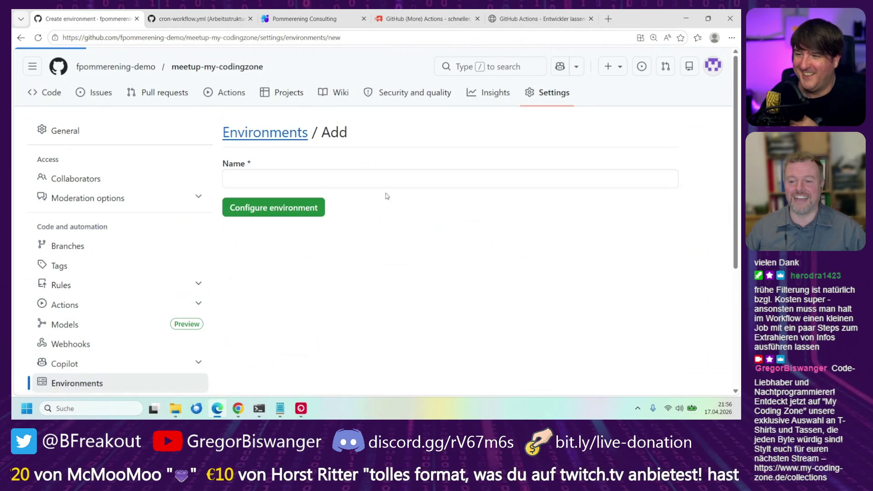
left_click(325, 184)
type("cod")
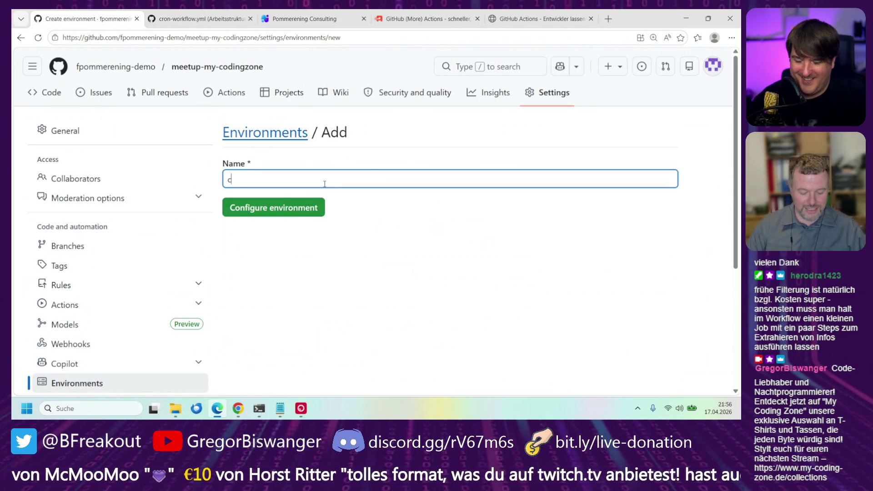
type("ingzone")
left_click(296, 209)
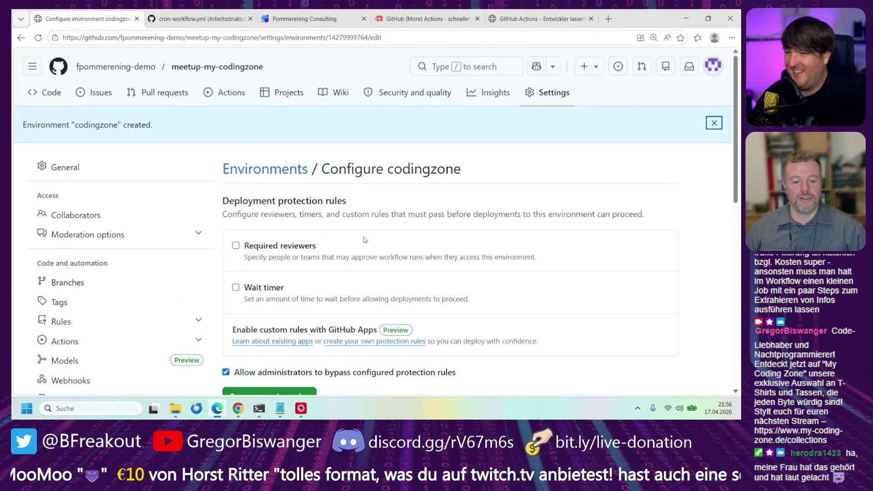
Step: Require reviewers for codingzone, search for the guest as reviewer, then open the Collaborators settings
left_click(299, 247)
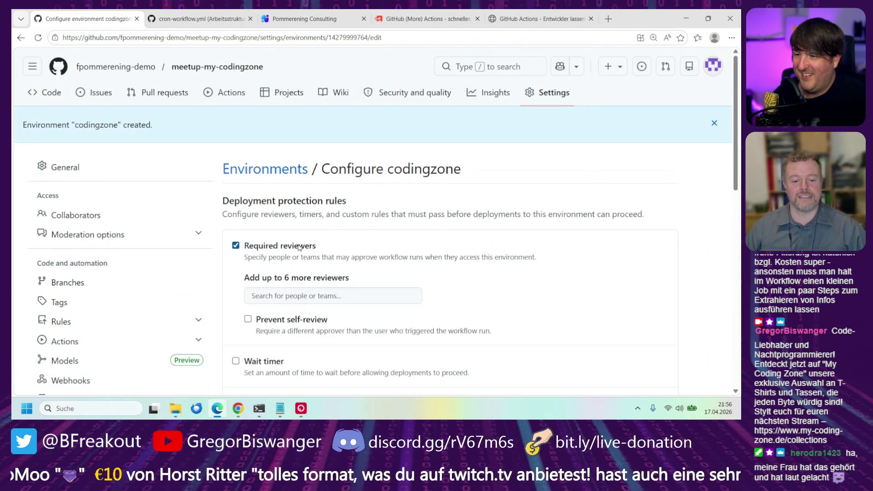
left_click(306, 296)
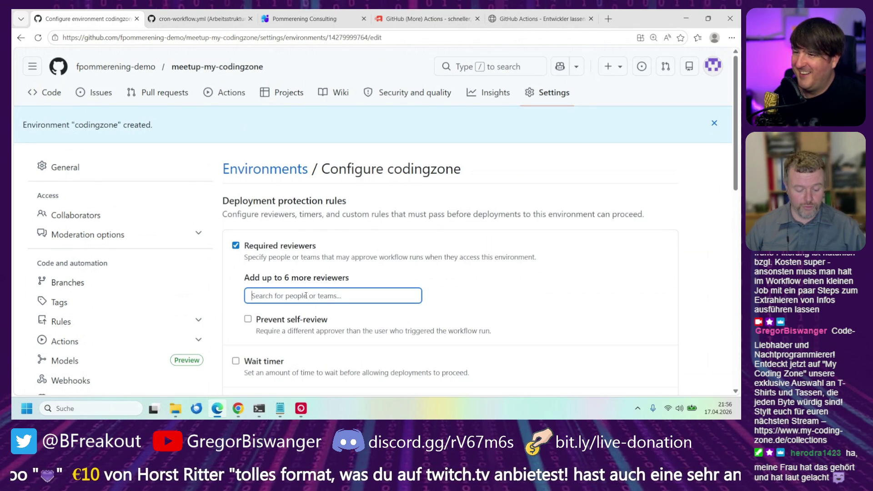
type("greog")
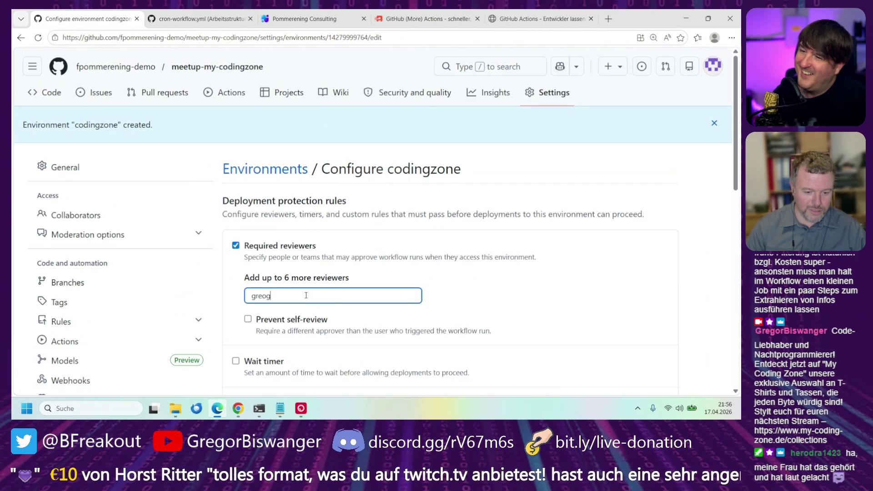
key("BackSpace")
key("BackSpace")
type("g")
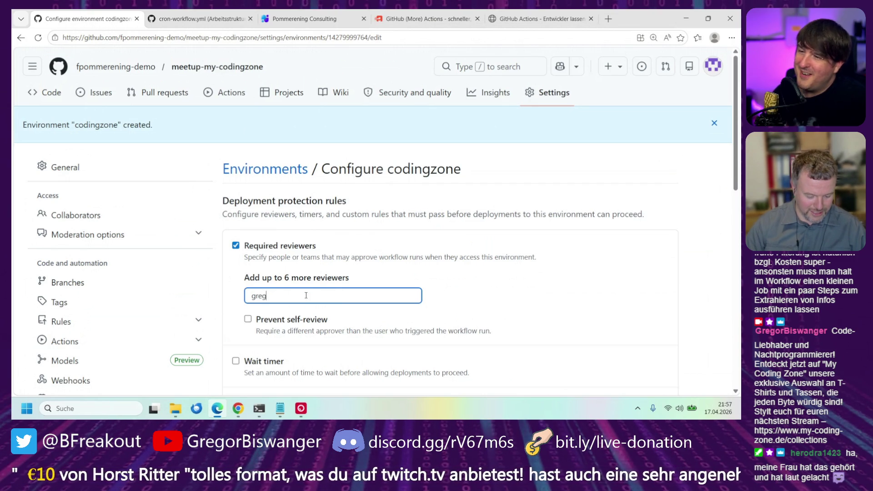
type("or")
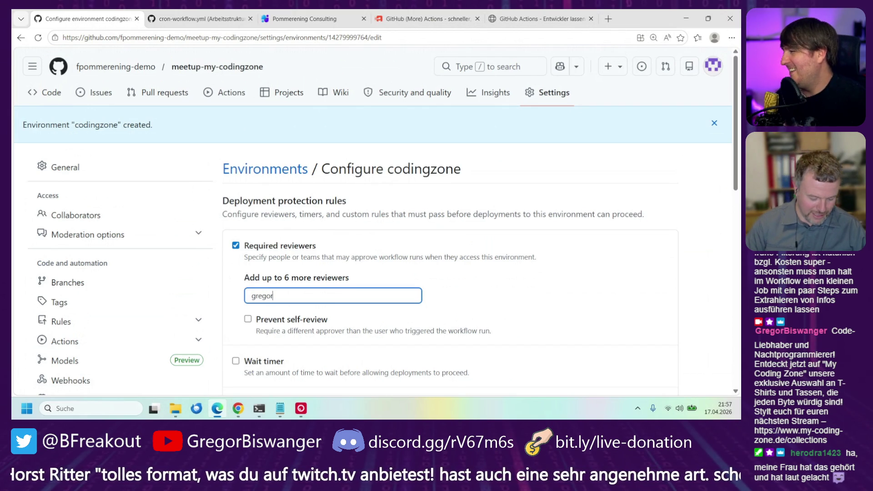
type("bis")
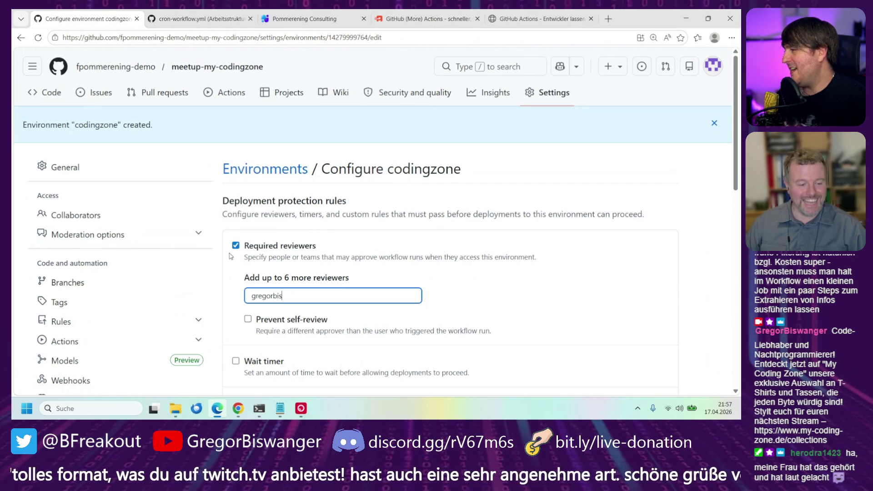
left_click(84, 217)
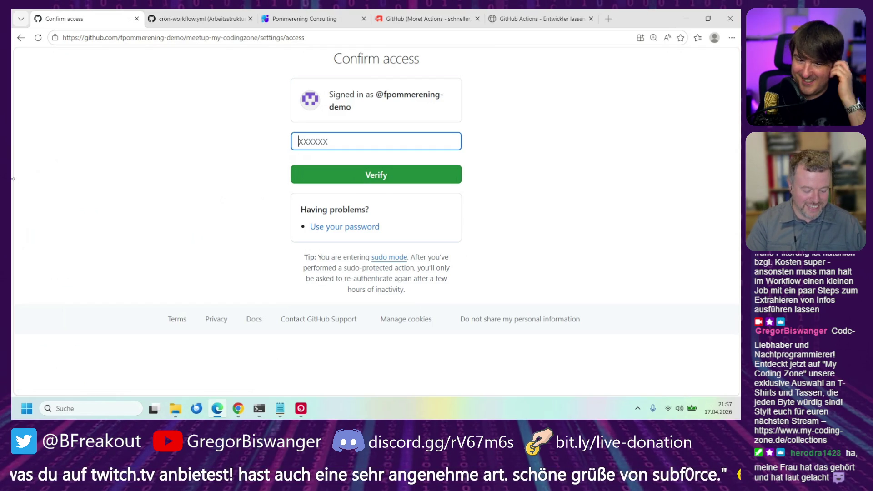
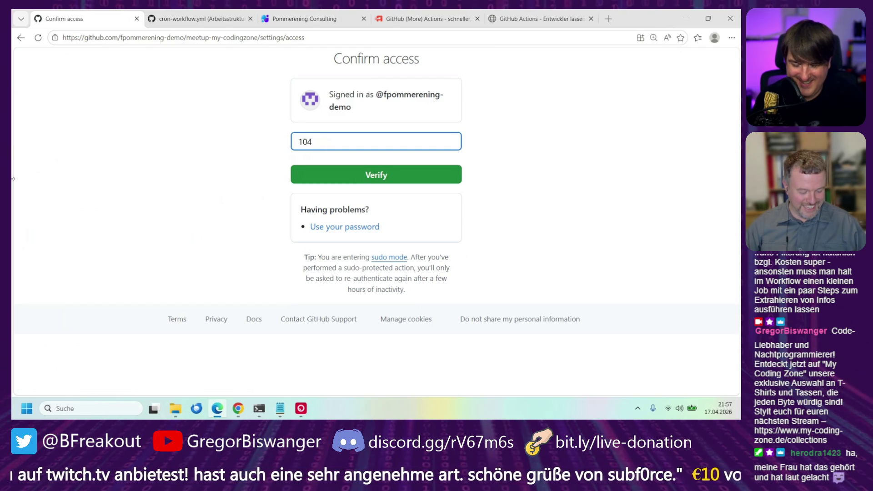
Step: Enter the authentication app's verification code on the Confirm access page, correcting a mistyped attempt
key("BackSpace")
key("BackSpace")
key("BackSpace")
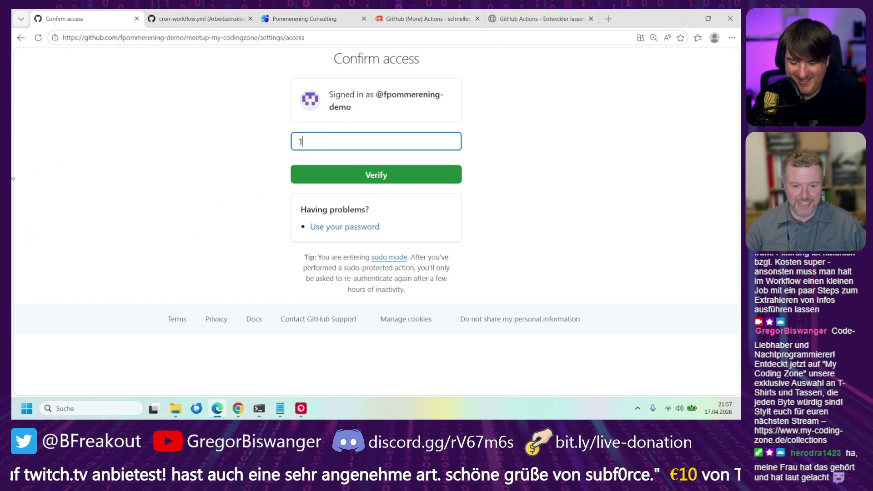
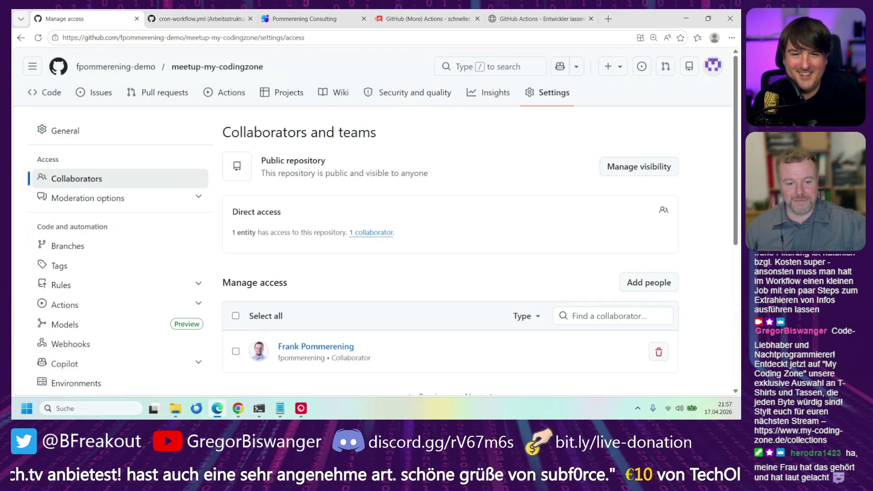
Step: Search for the guest's username and add his account as a collaborator on meetup-my-codingzone
left_click(649, 283)
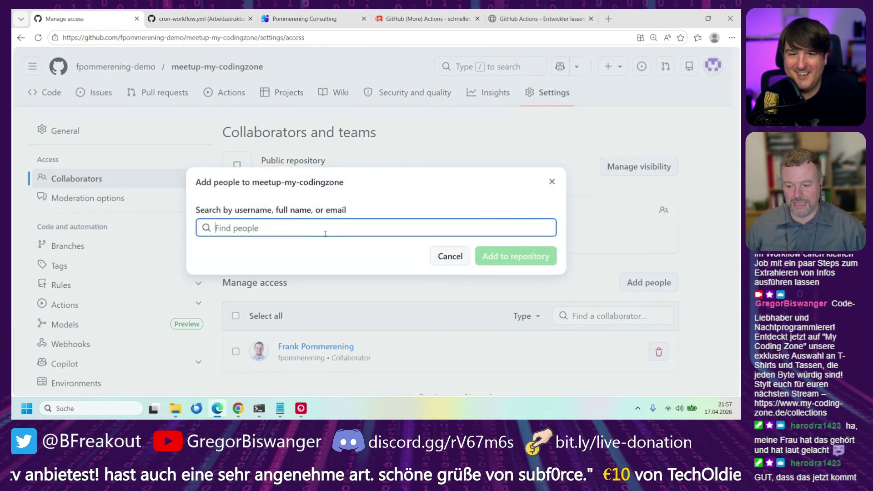
type("reogir")
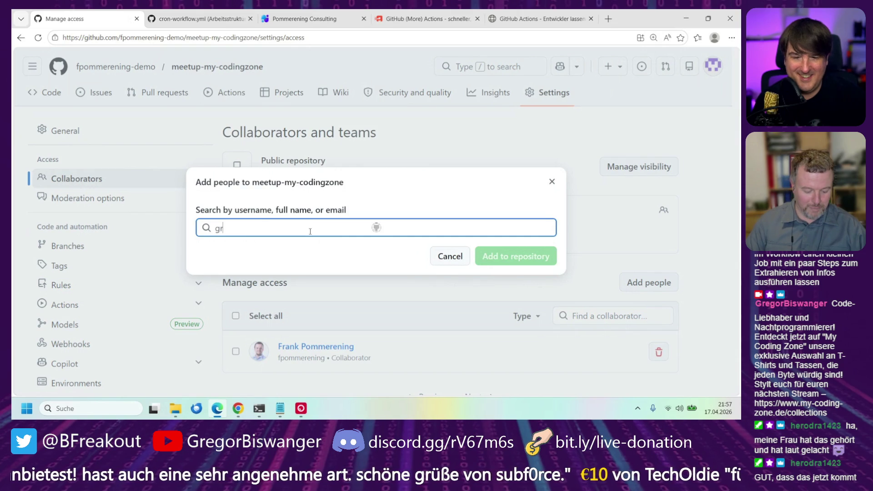
key("BackSpace")
key("BackSpace")
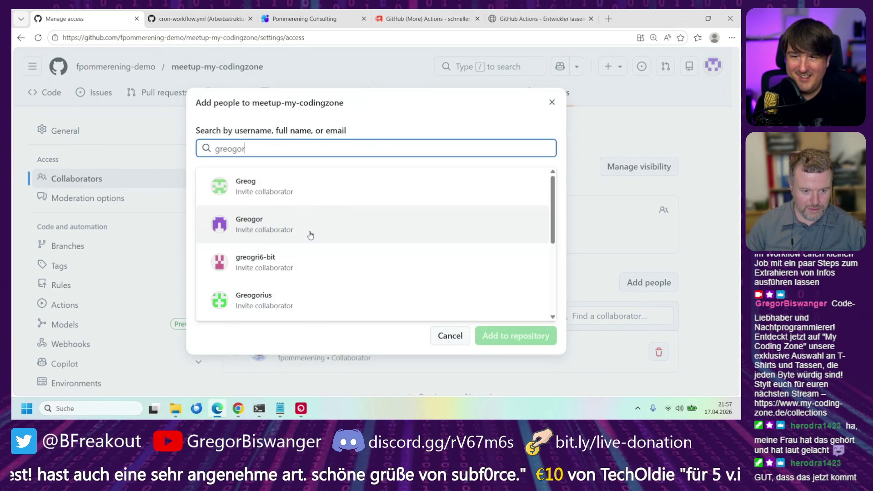
type("bis")
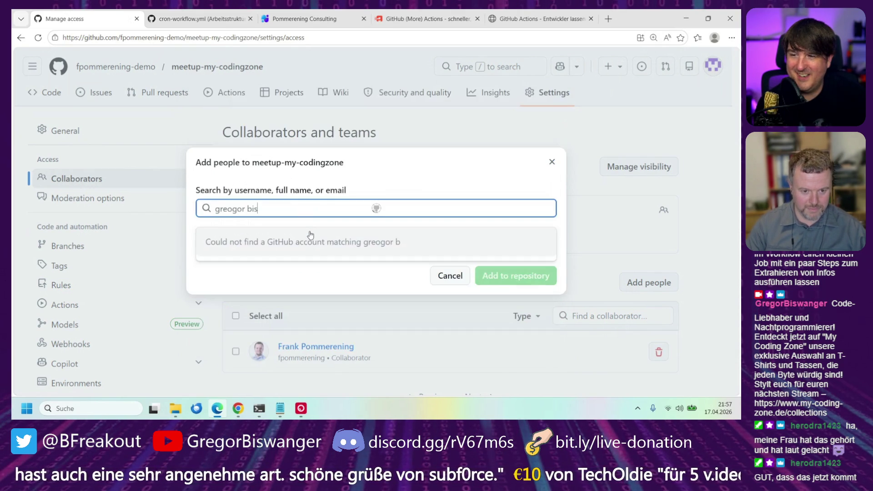
key("ctrl+Left")
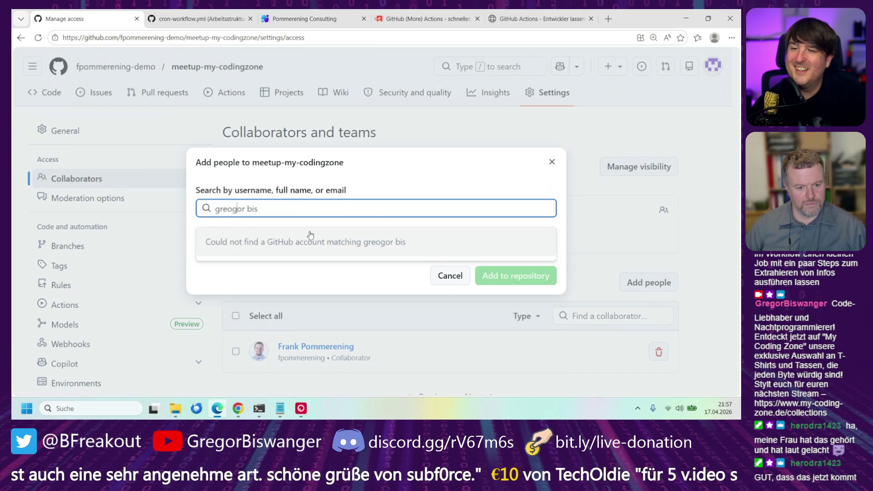
key("BackSpace")
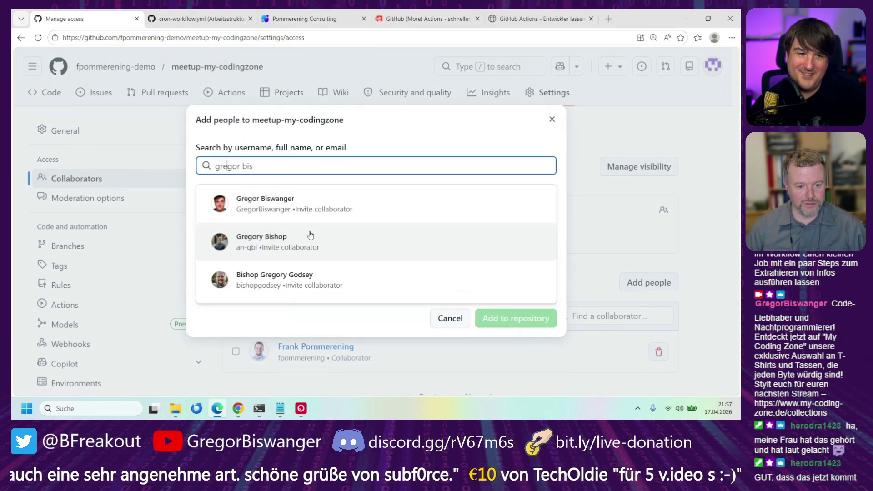
left_click(271, 212)
left_click(528, 267)
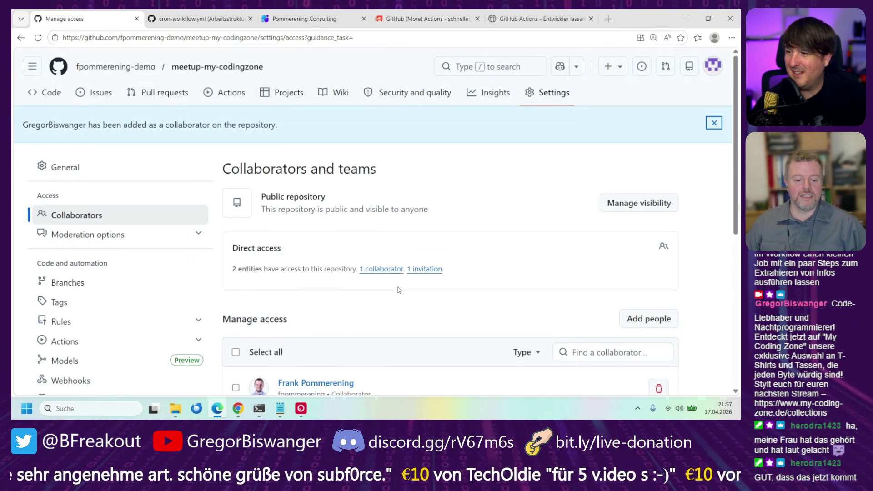
scroll(400, 290, "down", 1)
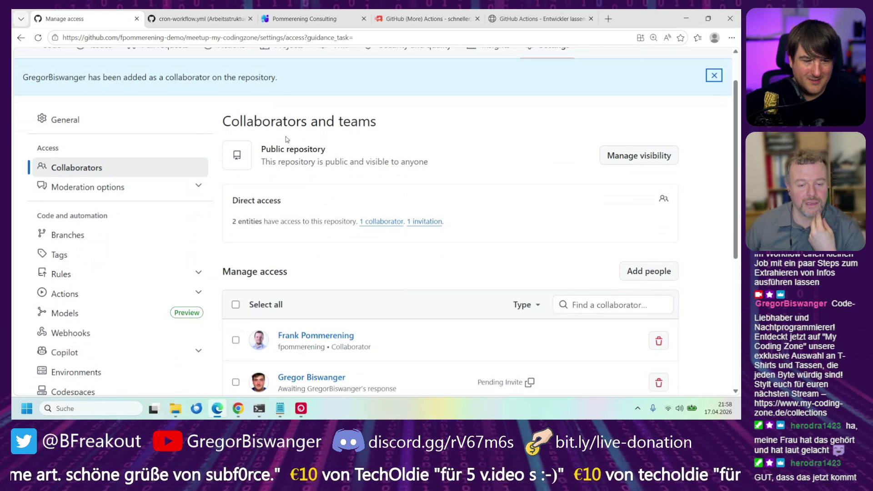
double_click(291, 122)
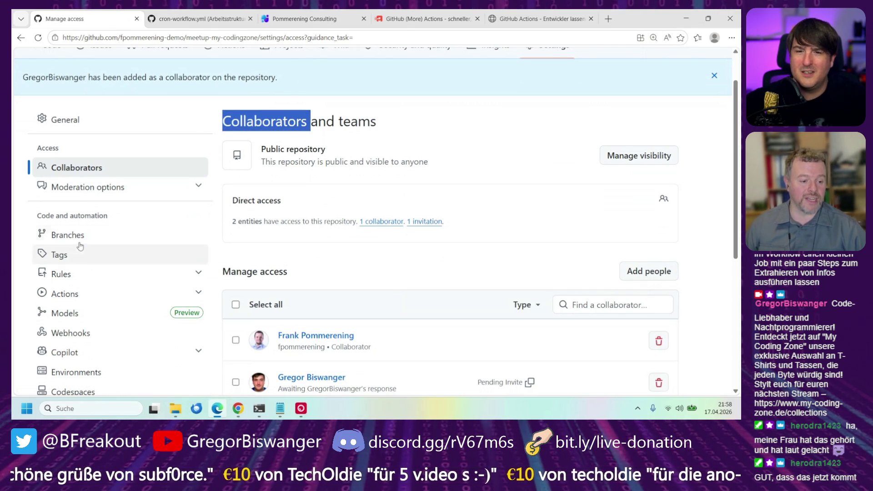
scroll(82, 335, "down", 1)
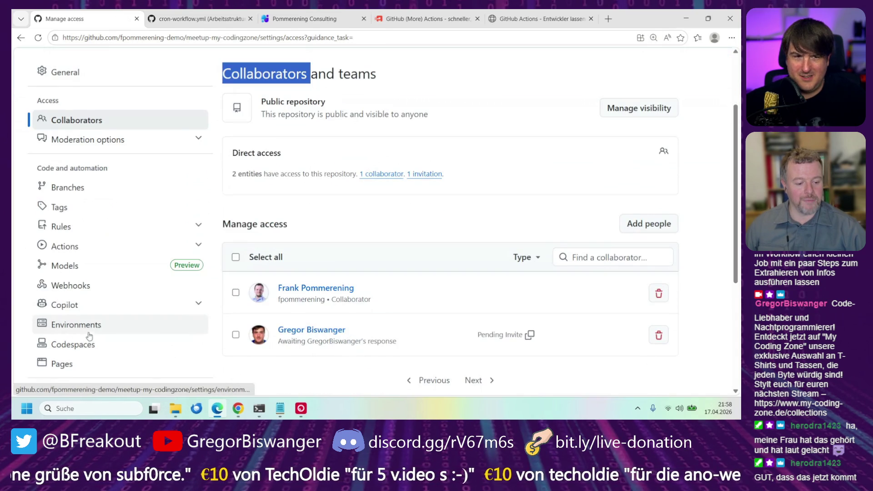
Step: Open the codingzone environment settings and tick Required reviewers
left_click(82, 327)
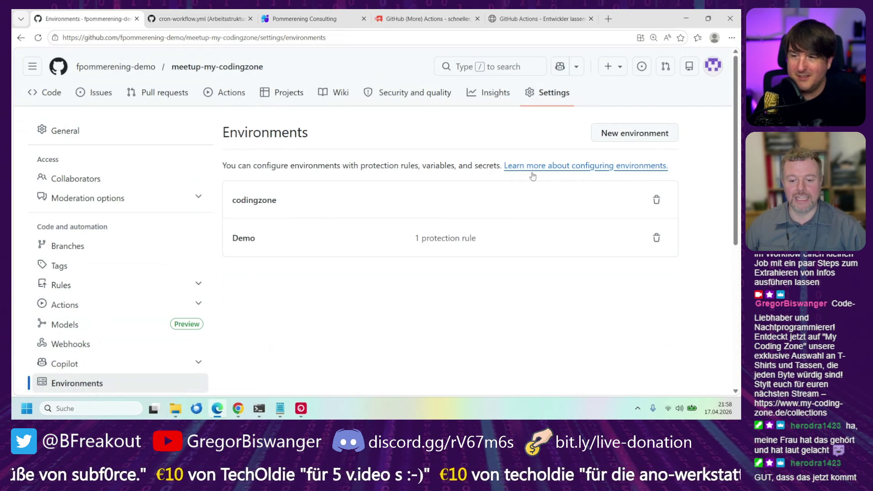
left_click(256, 201)
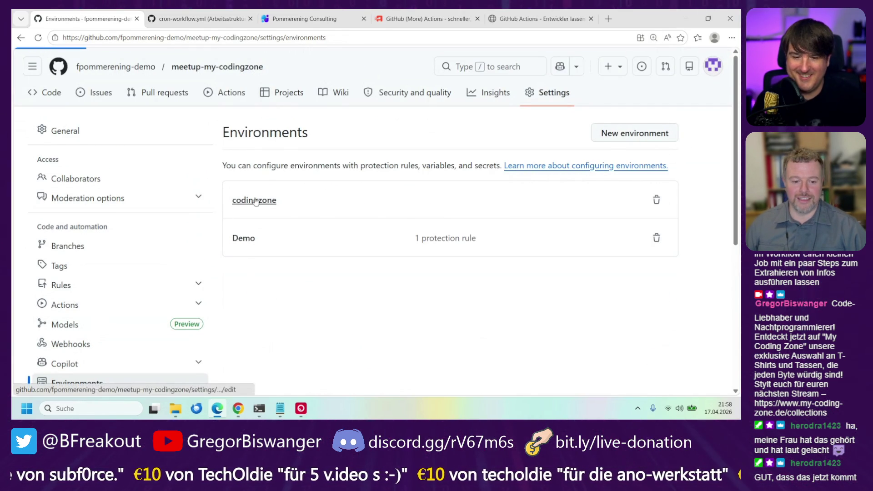
left_click(303, 210)
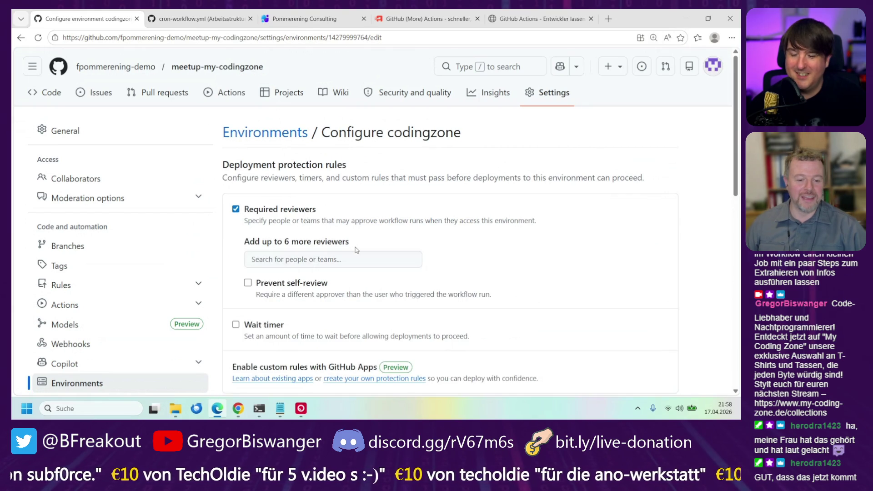
Step: Type the guest's username into the reviewer search, fixing spelling mistakes along the way
left_click(308, 262)
type("gre")
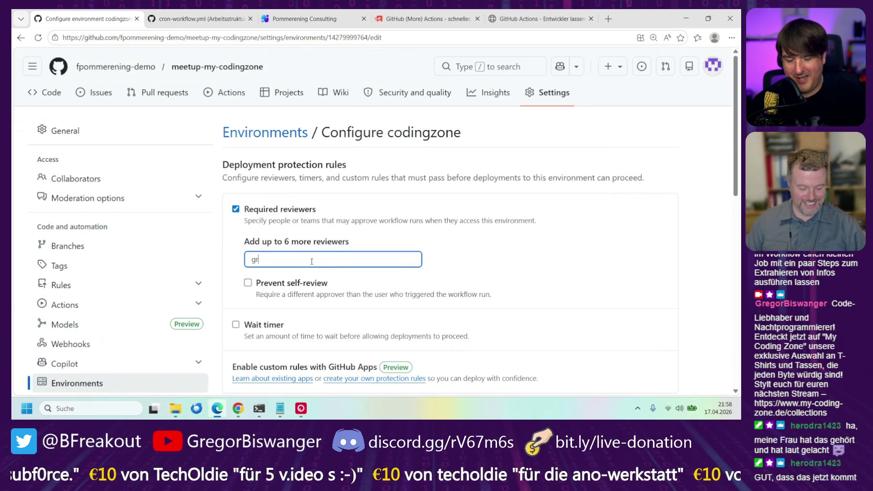
type("ogor")
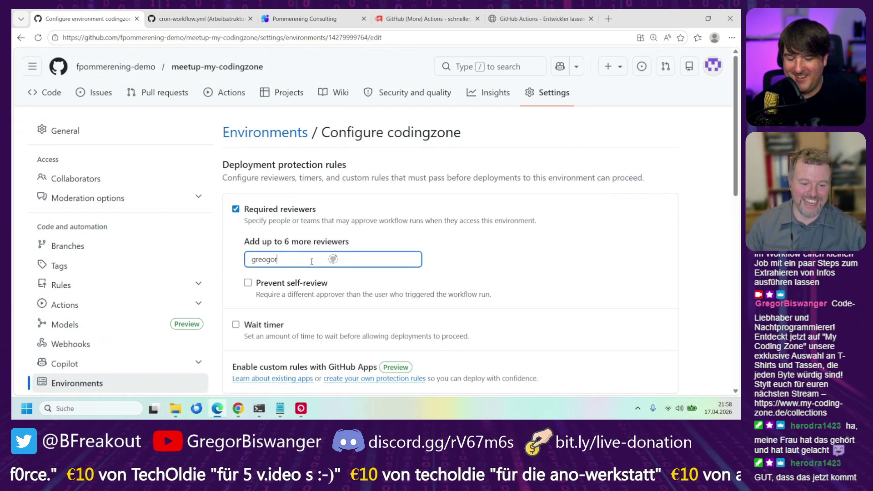
key("Left")
key("Left")
key("Delete")
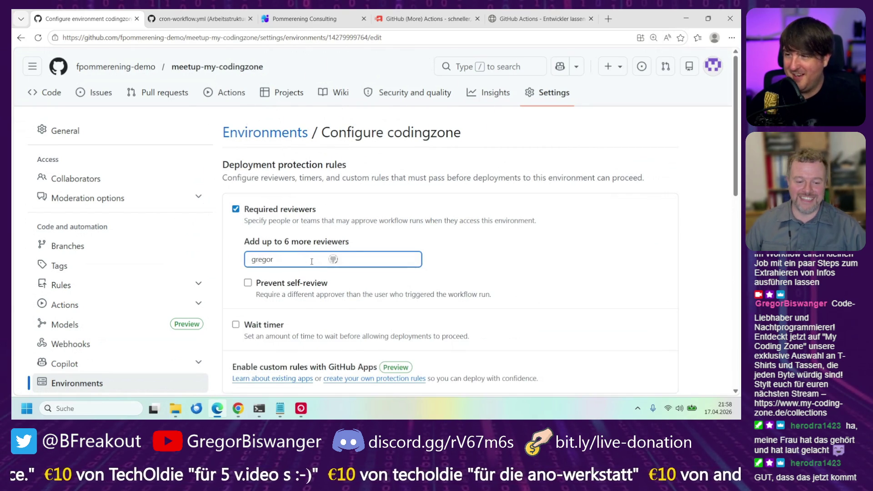
key("BackSpace")
key("BackSpace")
key("BackSpace")
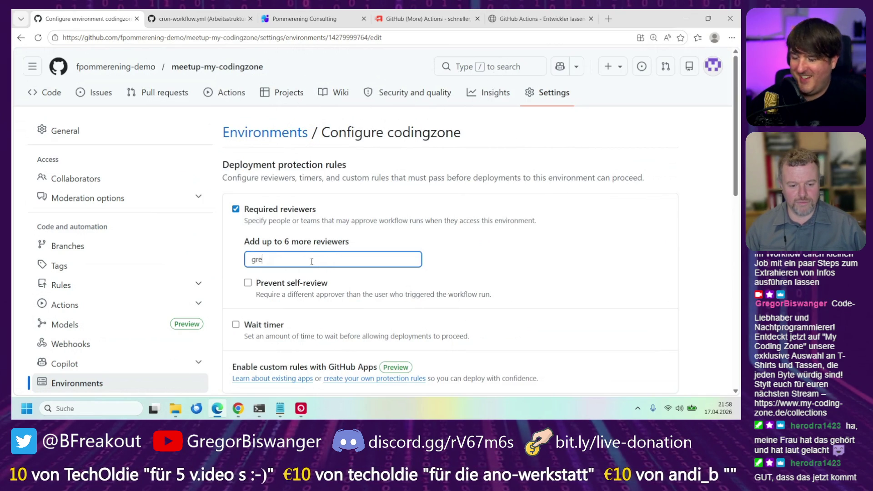
scroll(322, 244, "down", 2)
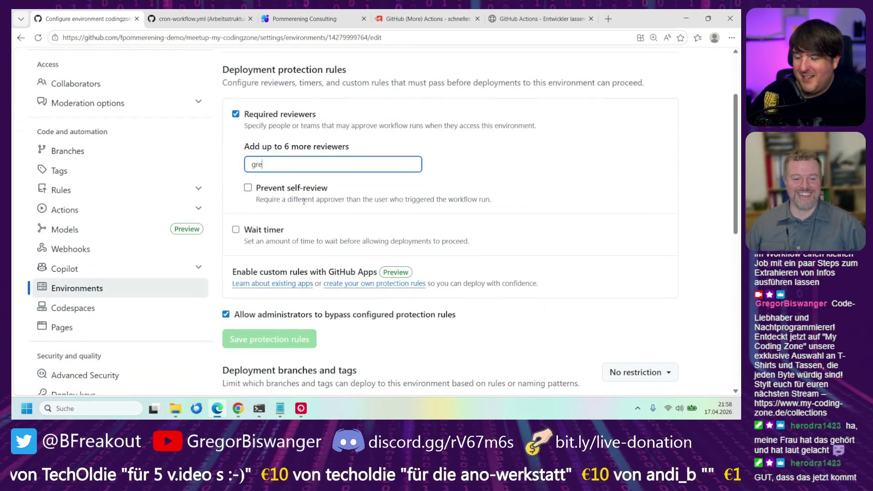
key("BackSpace")
key("BackSpace")
key("BackSpace")
type("greo")
key("BackSpace")
key("BackSpace")
type("egor")
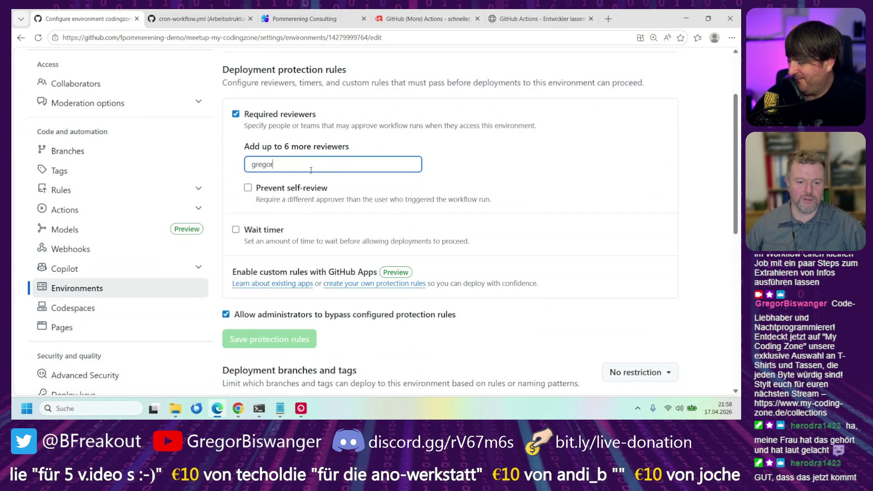
Step: Check the Collaborators list for the accepted invitation, then go back to the Environments list
left_click(84, 83)
scroll(382, 300, "down", 2)
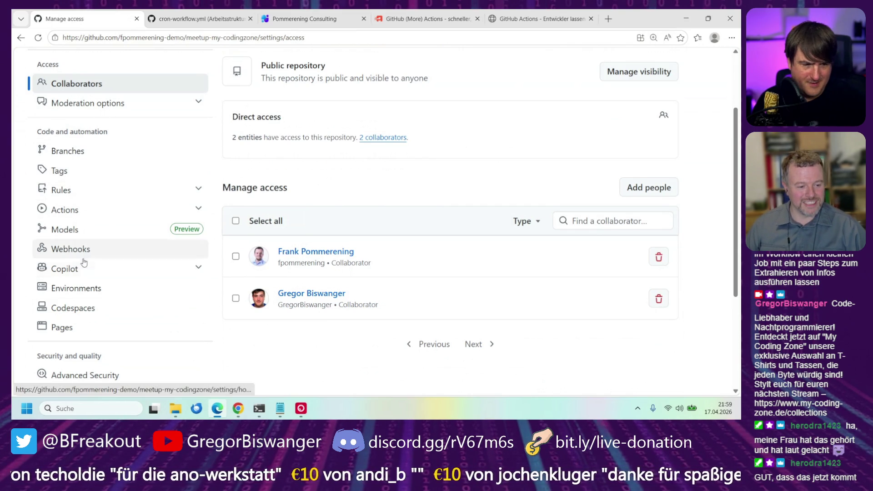
left_click(76, 291)
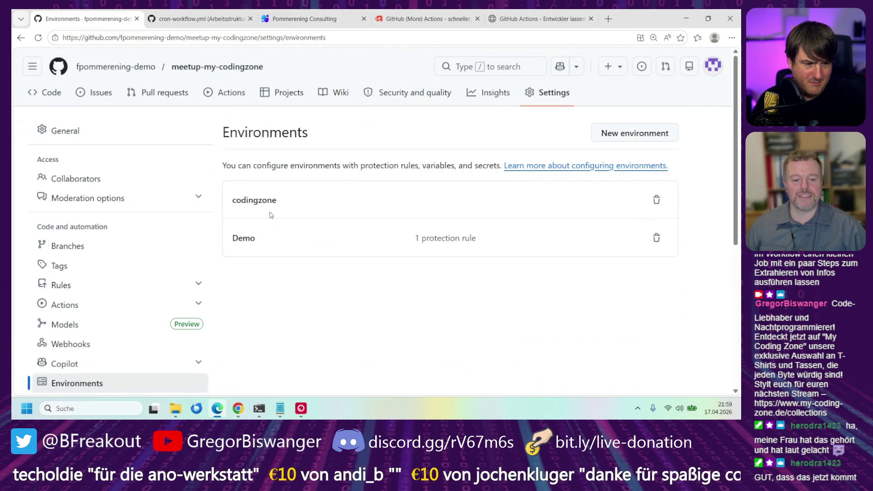
Step: Open codingzone, tick Required reviewers, and search the guest's username as reviewer
left_click(263, 207)
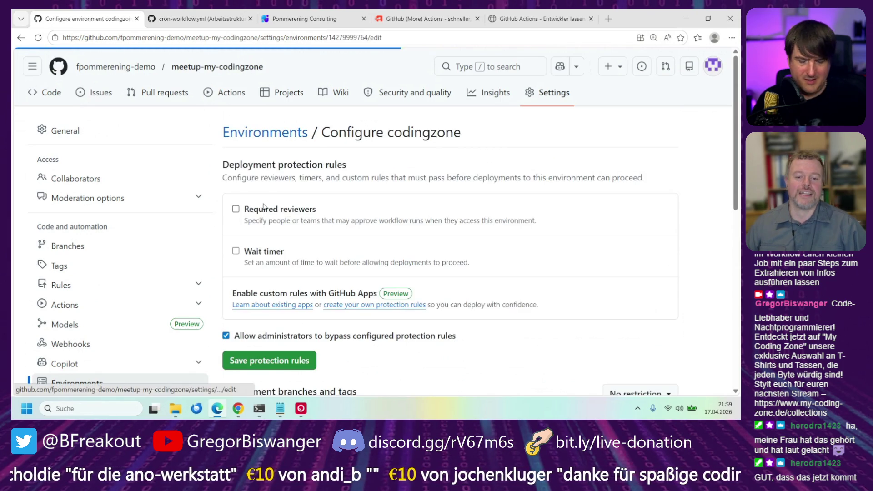
left_click(236, 209)
left_click(315, 259)
type("Gregor")
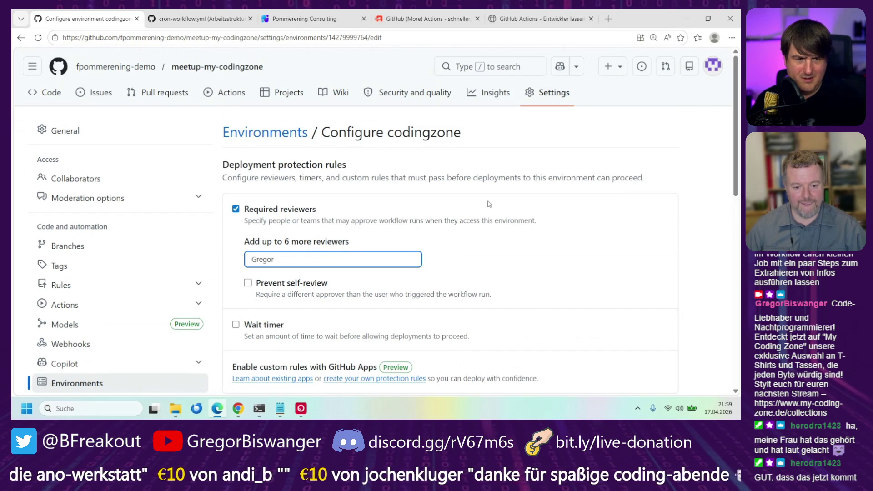
scroll(489, 204, "down", 4)
scroll(272, 211, "up", 2)
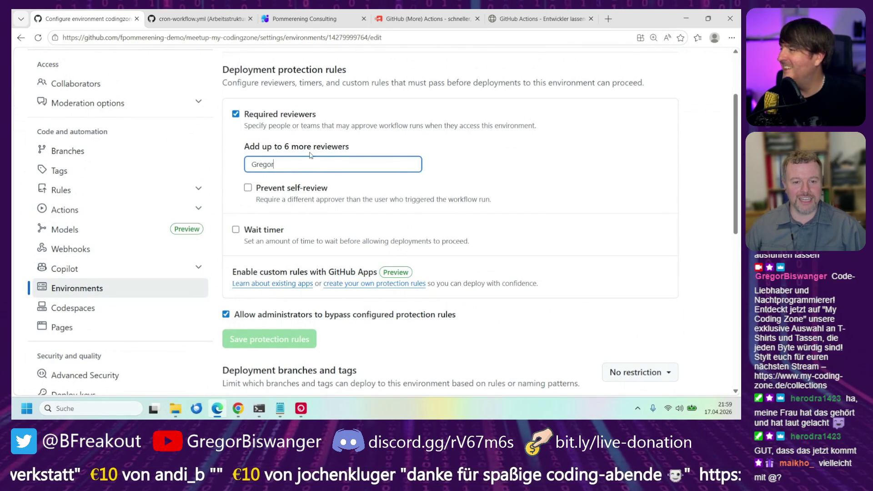
Step: Replace the reviewer search text with the repository owner's name, then switch to the workflow file
left_click_drag(307, 161, 237, 161)
type("Frank")
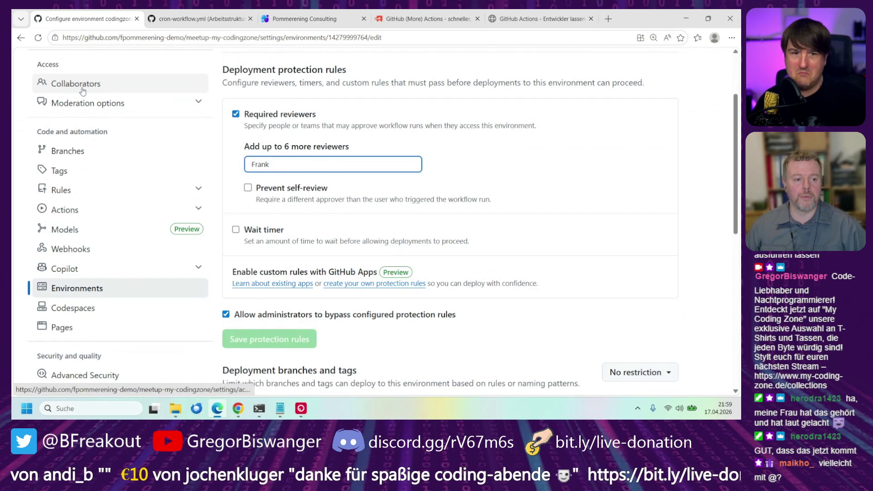
left_click(335, 168)
left_click_drag(289, 162, 241, 165)
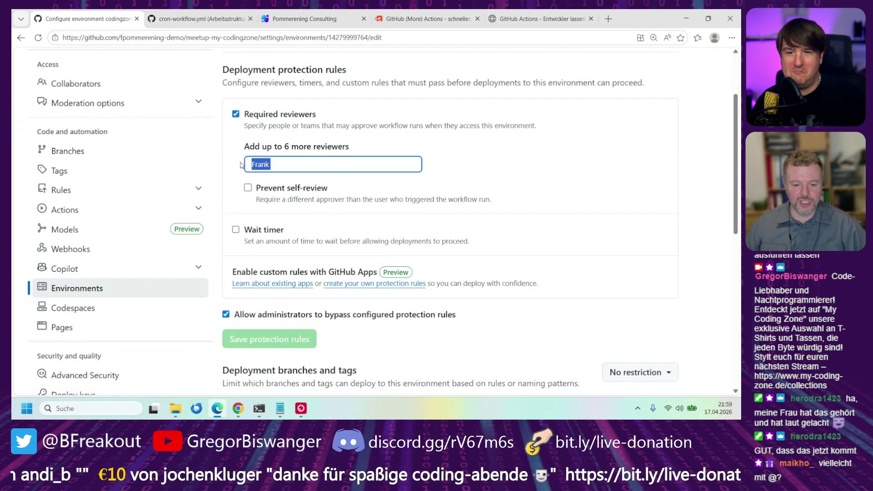
left_click(224, 19)
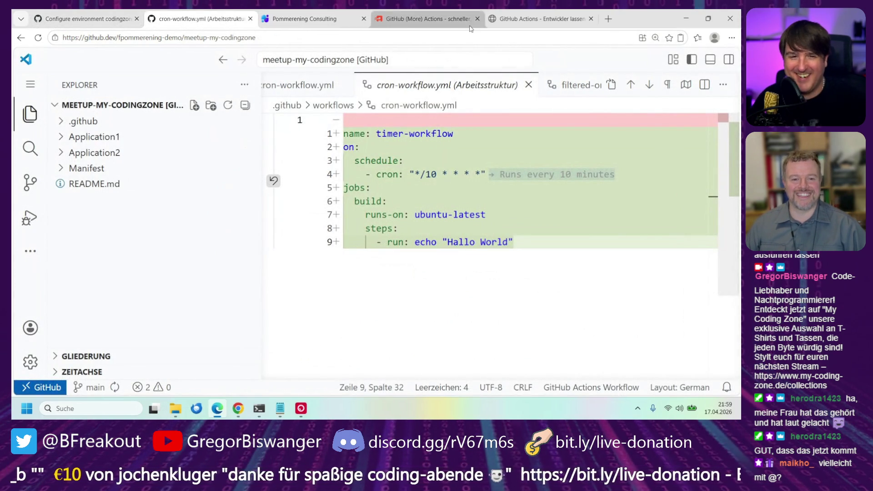
left_click(537, 20)
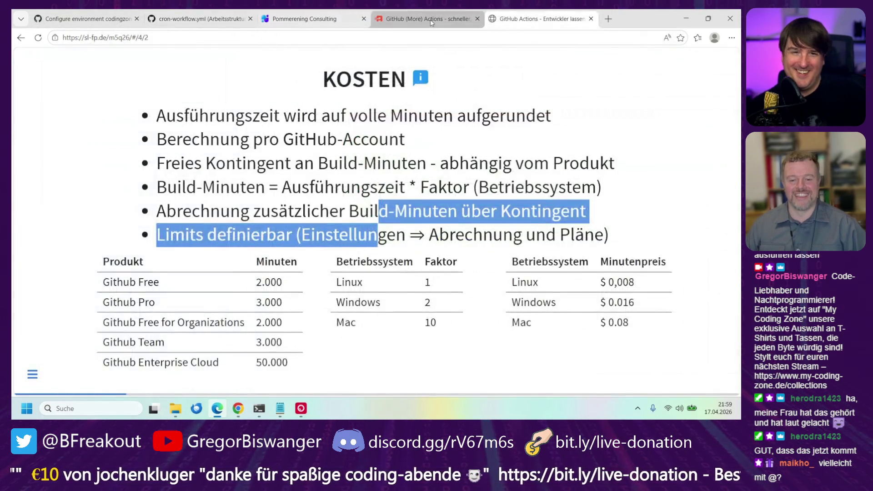
left_click(430, 22)
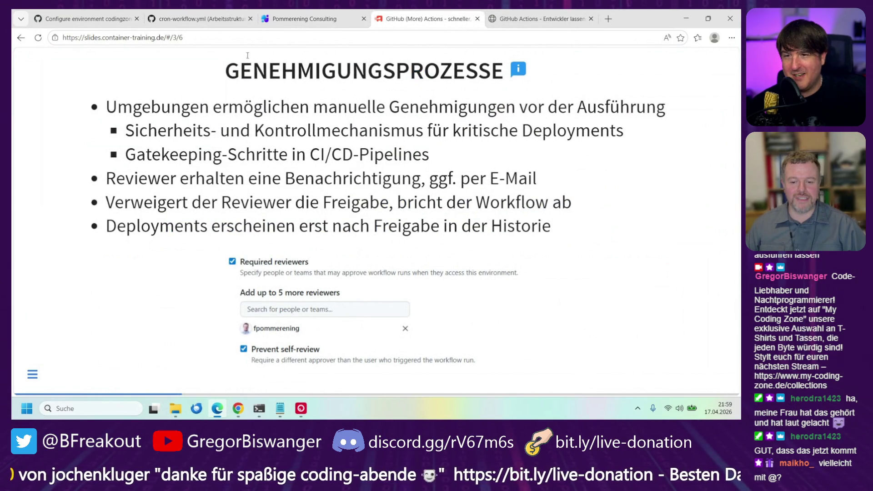
left_click(99, 18)
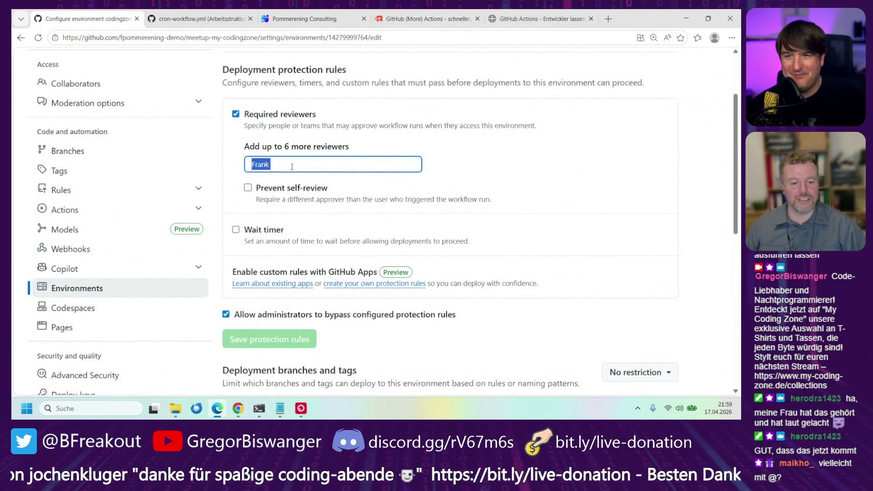
Step: Try several reviewer name searches in the codingzone Required reviewers field
key("BackSpace")
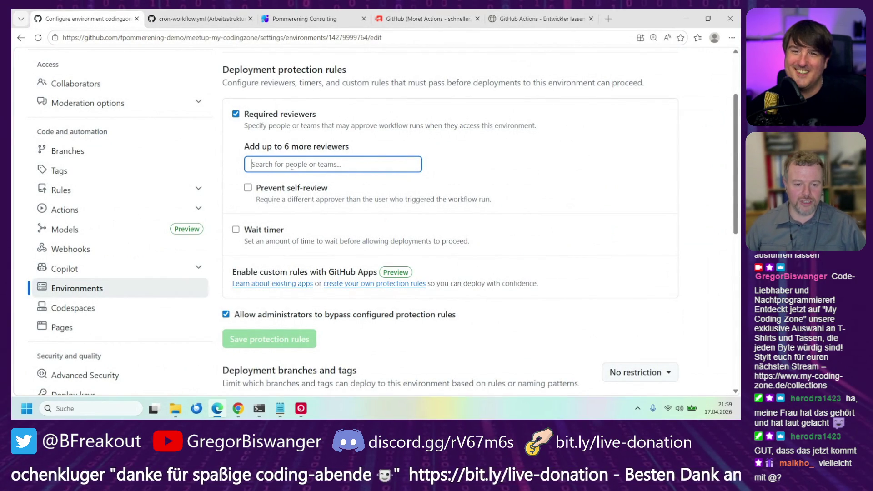
scroll(305, 186, "down", 2)
scroll(307, 186, "up", 4)
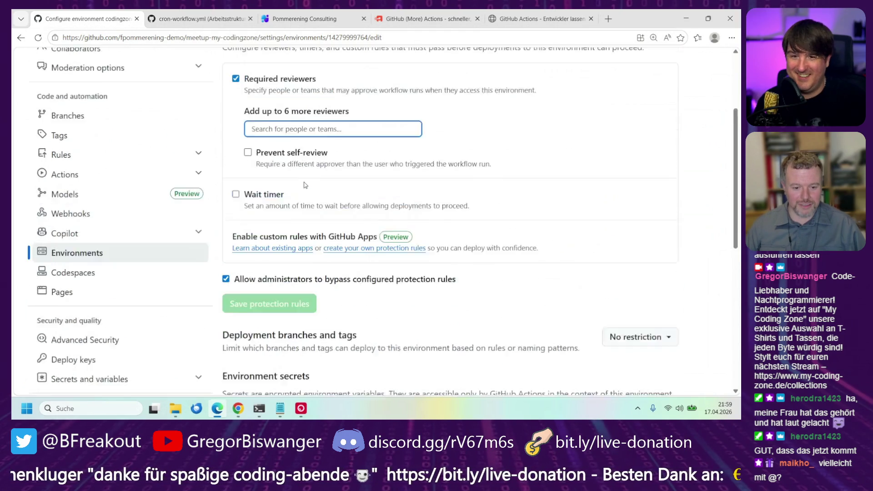
type("F")
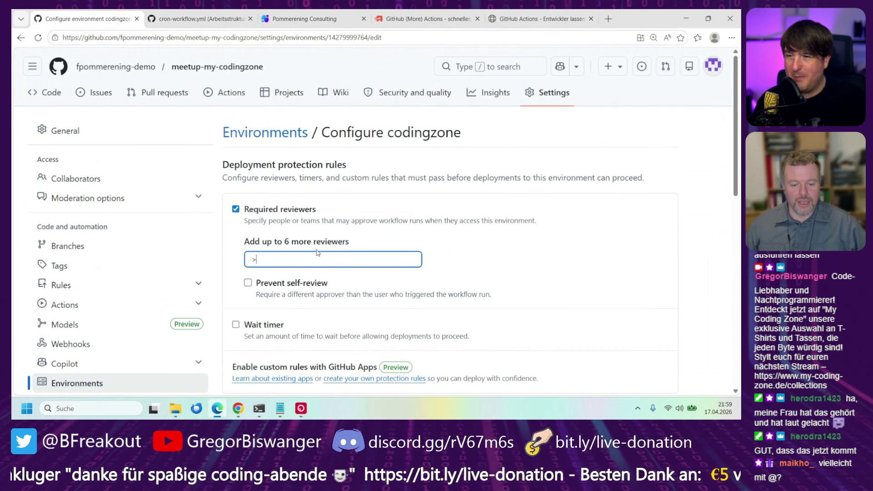
type("rank")
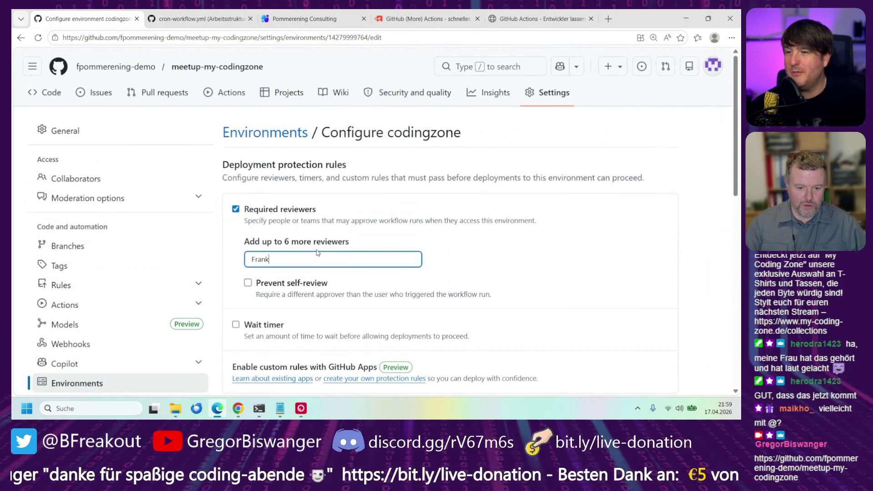
key("ctrl+a")
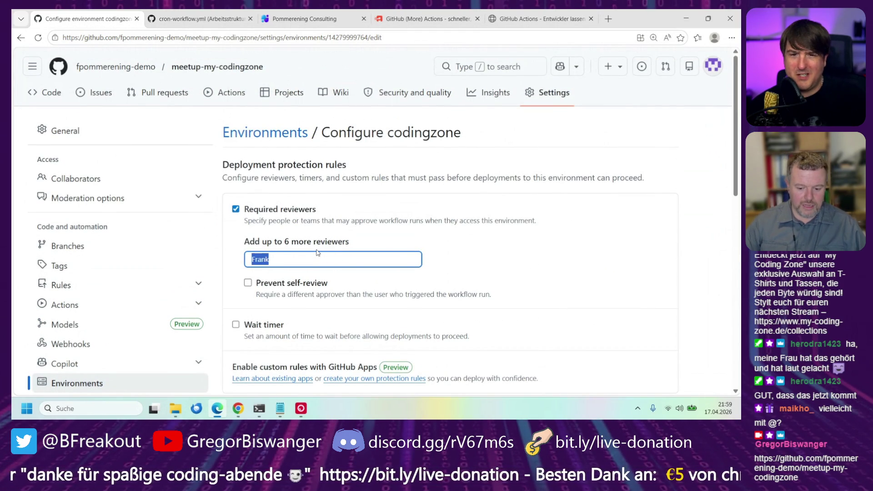
type("@g")
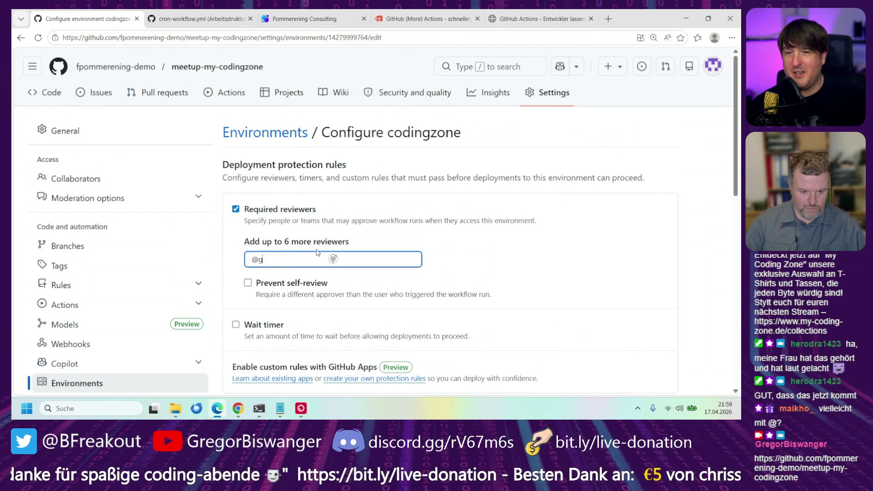
type("gr")
key("BackSpace")
key("BackSpace")
type("Gre")
key("BackSpace")
key("BackSpace")
type("egr")
key("BackSpace")
key("BackSpace")
key("BackSpace")
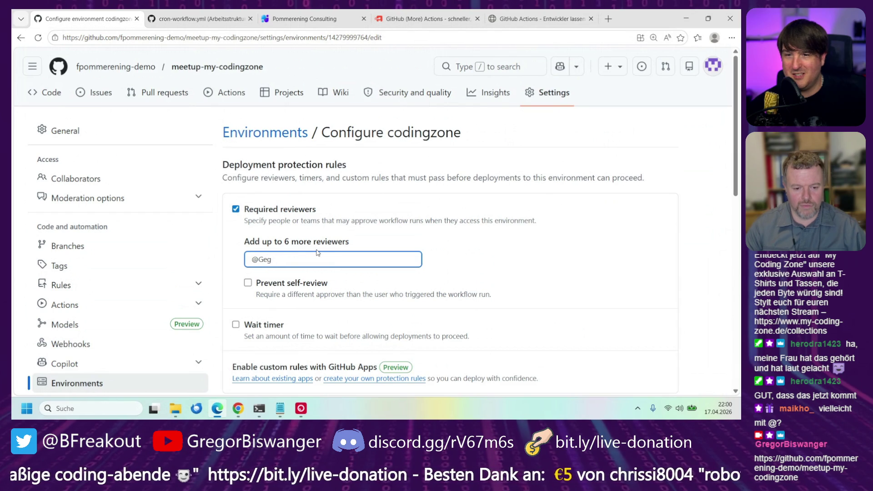
key("BackSpace")
type("regor")
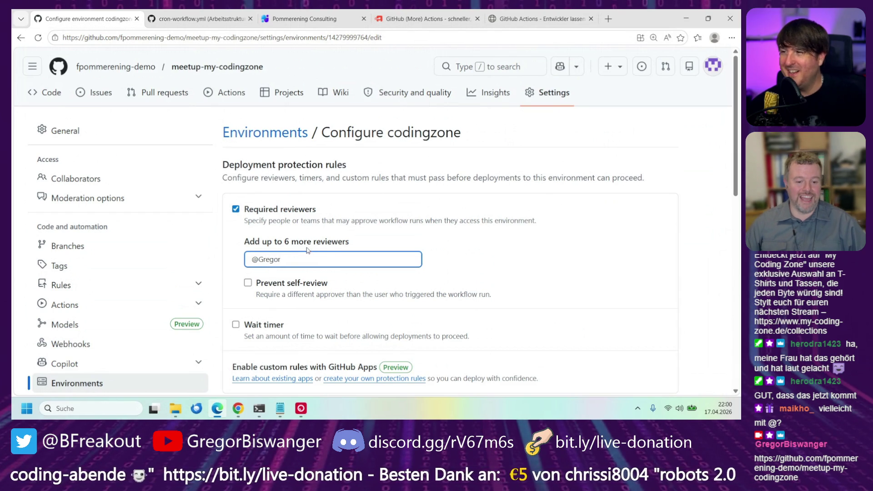
Step: Clear the reviewer search field and return to the Environments list
scroll(311, 255, "down", 2)
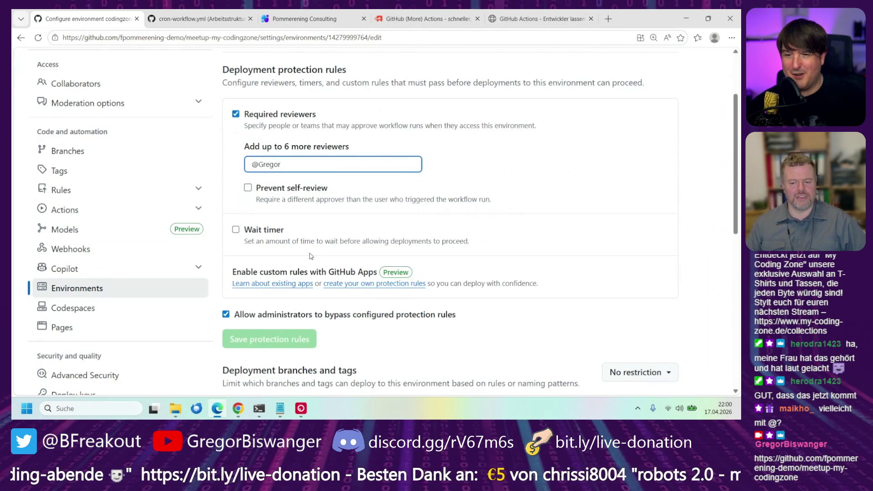
scroll(311, 256, "up", 1)
scroll(361, 275, "down", 2)
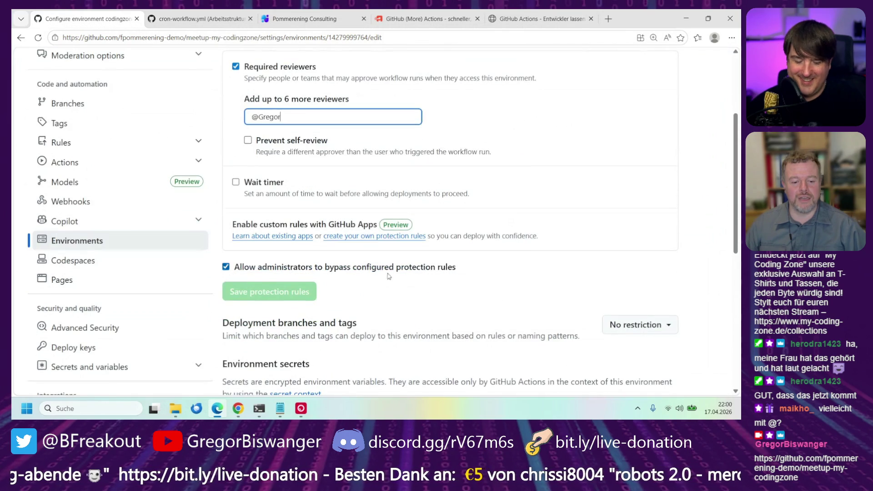
triple_click(248, 115)
key("BackSpace")
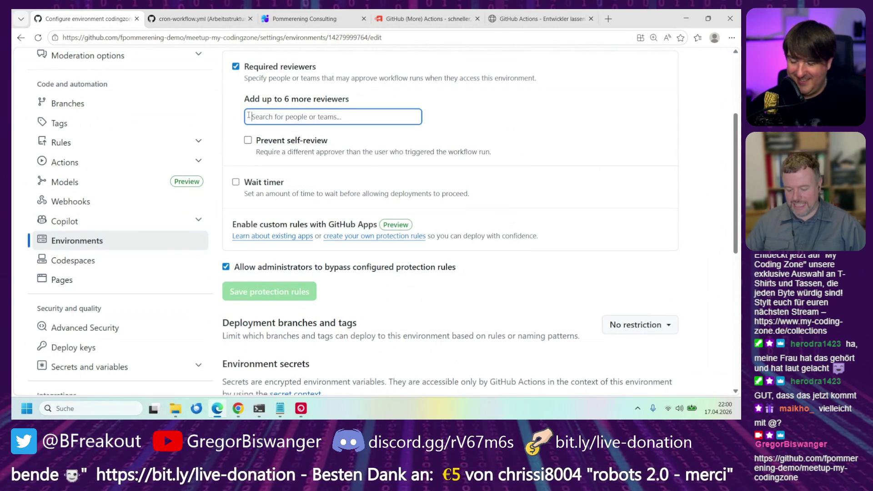
scroll(319, 169, "up", 2)
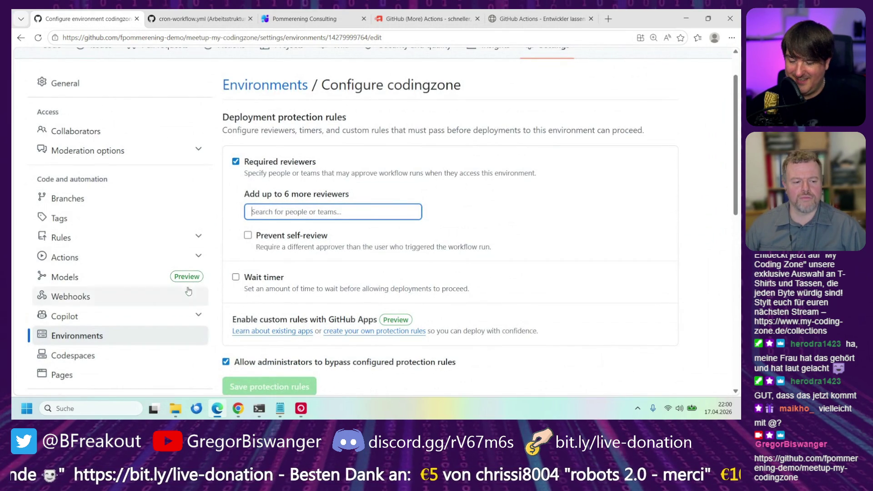
left_click(80, 336)
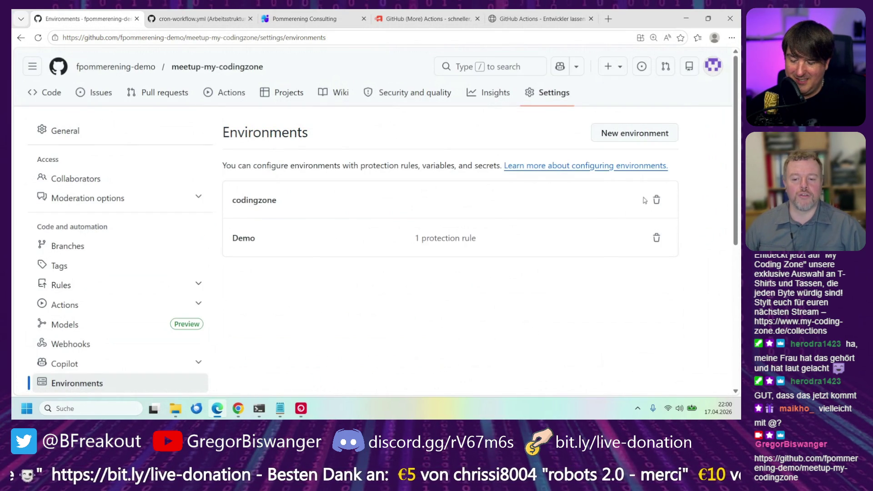
Step: Delete the codingzone environment, create a replacement named CodingZone, and tick Required reviewers
left_click(657, 199)
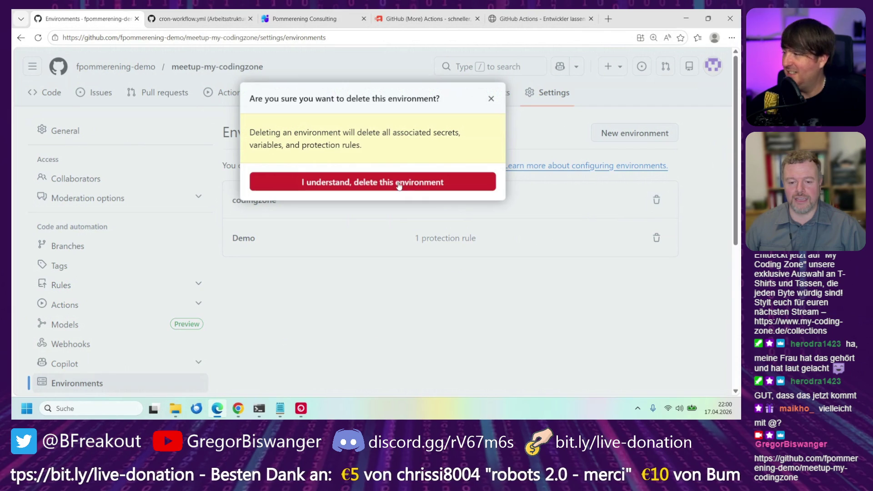
left_click(345, 189)
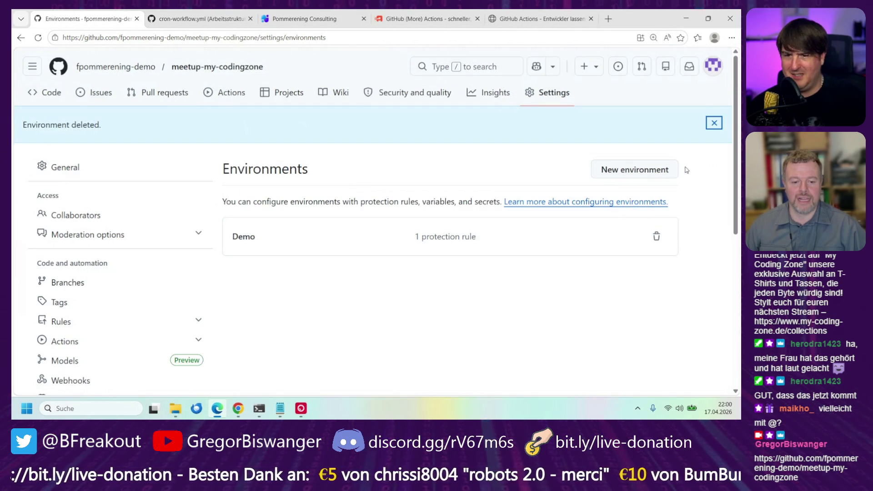
left_click(653, 175)
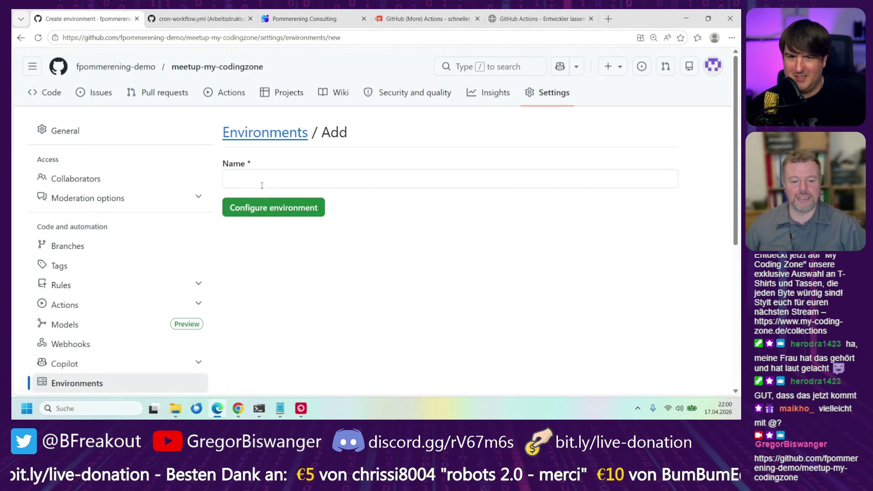
left_click(268, 177)
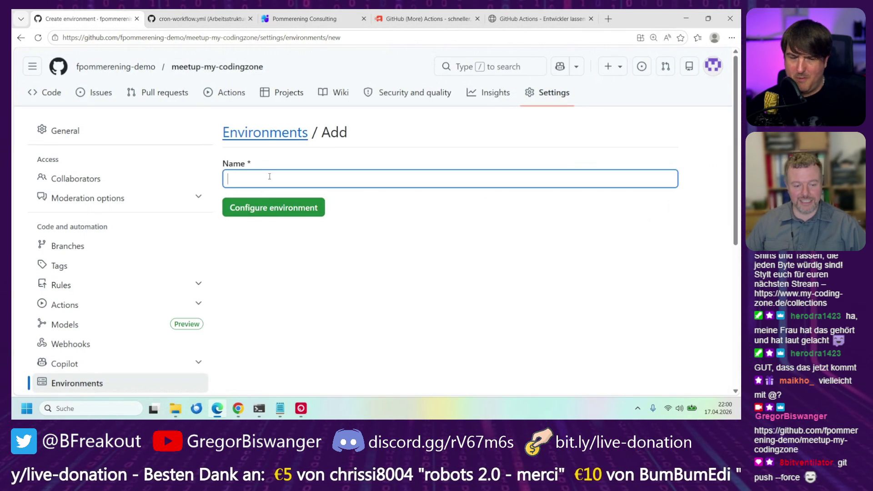
type("Code")
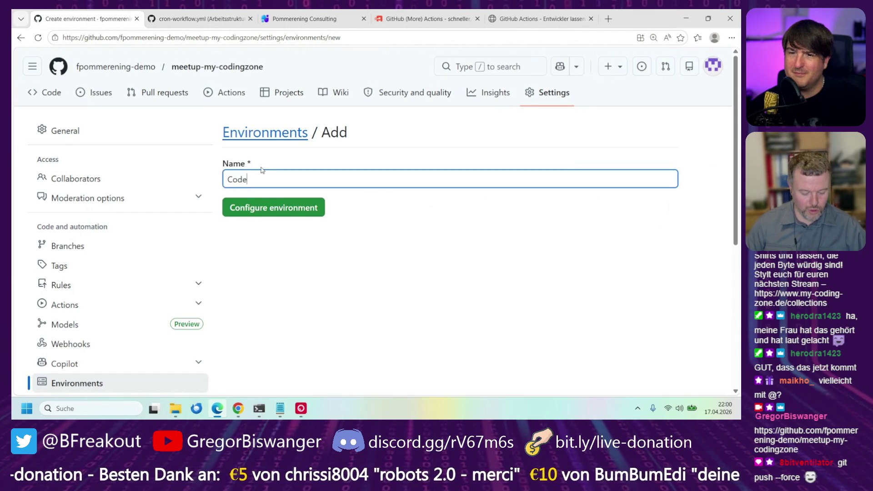
type("Zo")
key("BackSpace")
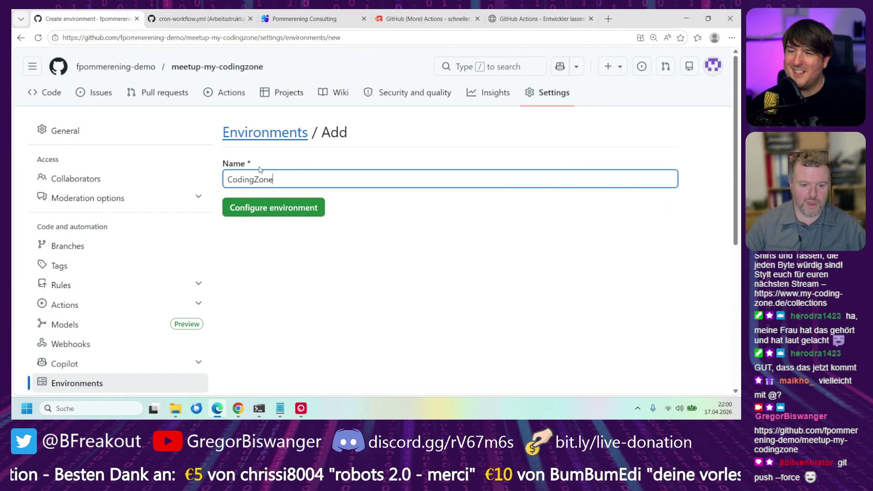
left_click(274, 209)
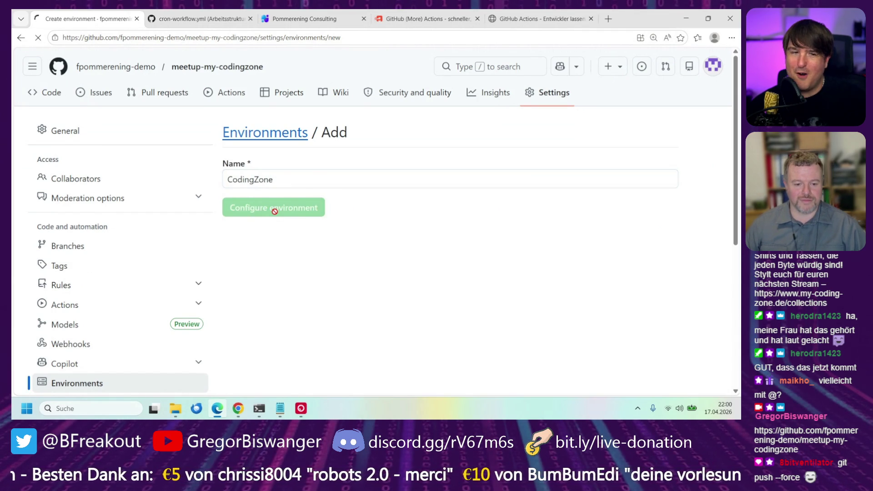
left_click(267, 251)
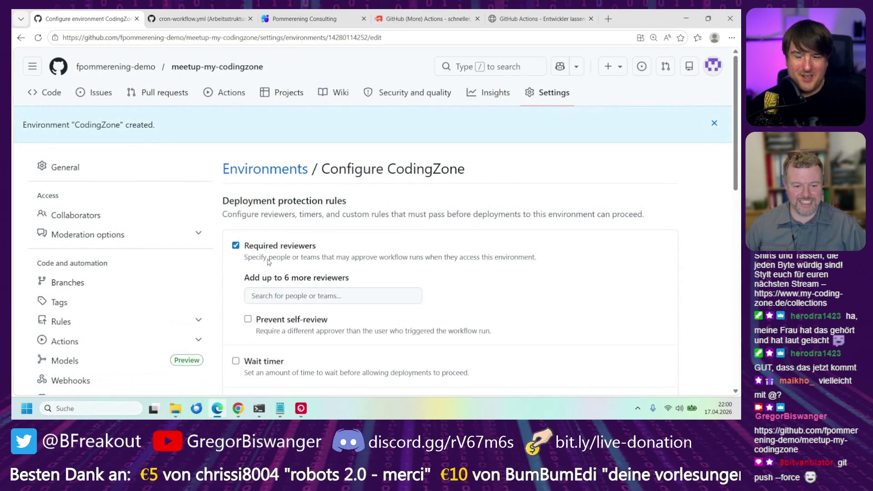
Step: Add a reviewer to CodingZone, disable administrator bypass, and enable Prevent self-review
left_click(274, 296)
type("G")
key("BackSpace")
type("regor")
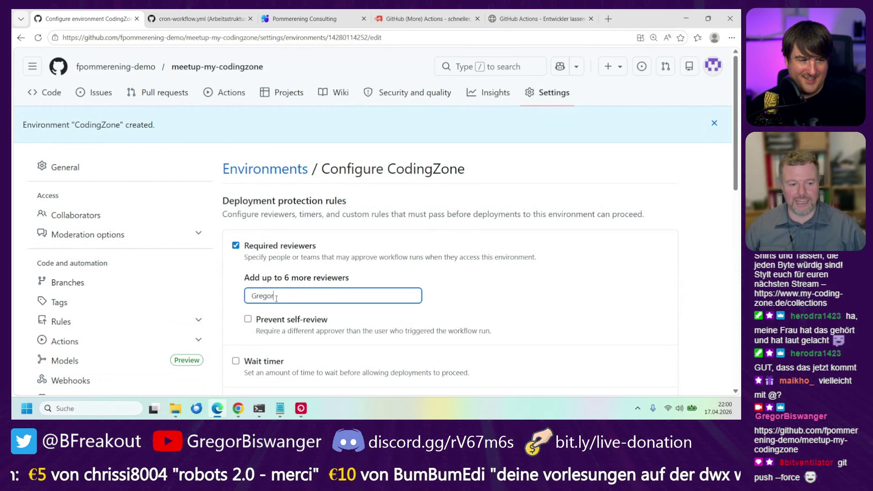
scroll(318, 295, "down", 3)
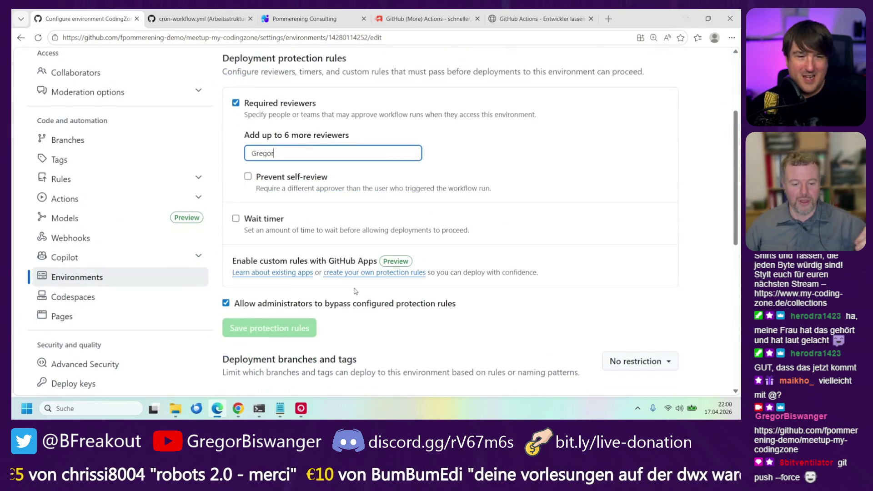
scroll(402, 282, "up", 1)
scroll(402, 282, "up", 2)
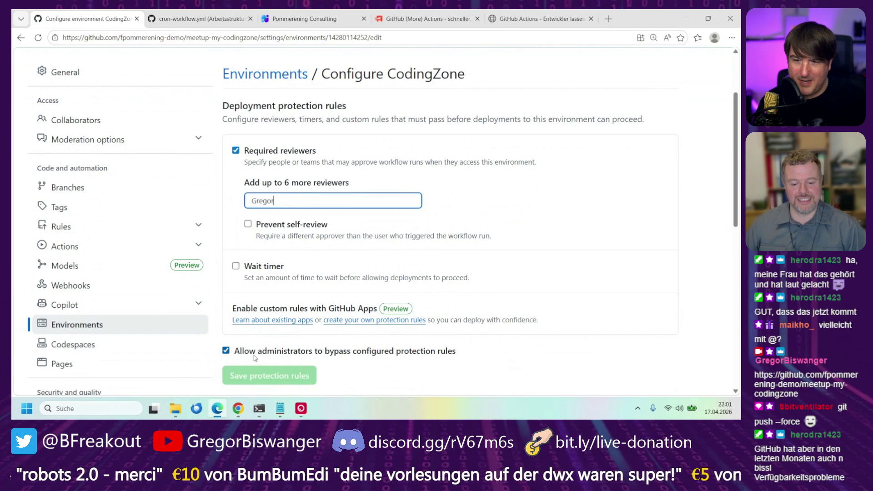
left_click(231, 354)
left_click(230, 352)
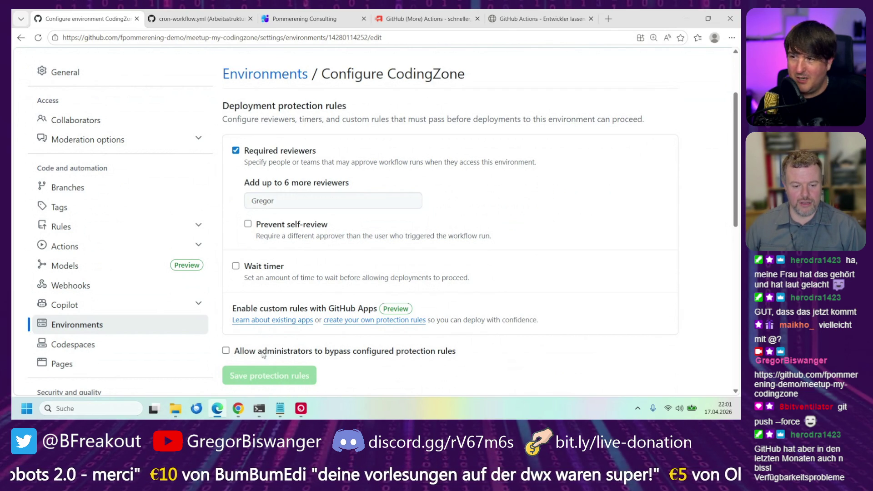
left_click(248, 224)
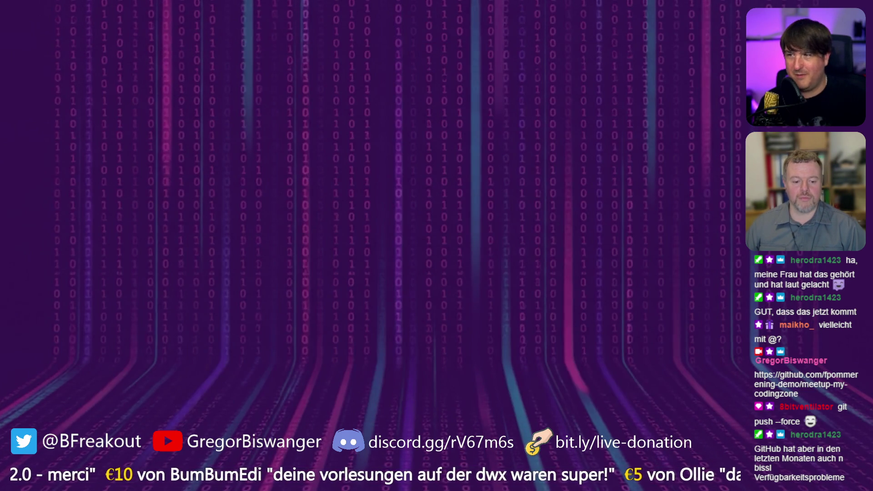
Step: Check the GitHub Status and EU status pages to confirm services are operational
scroll(400, 186, "up", 10)
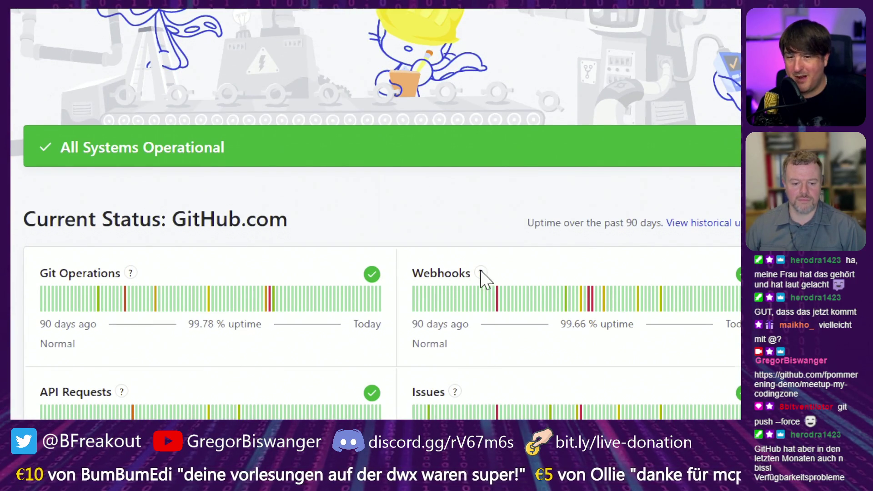
scroll(379, 224, "down", 2)
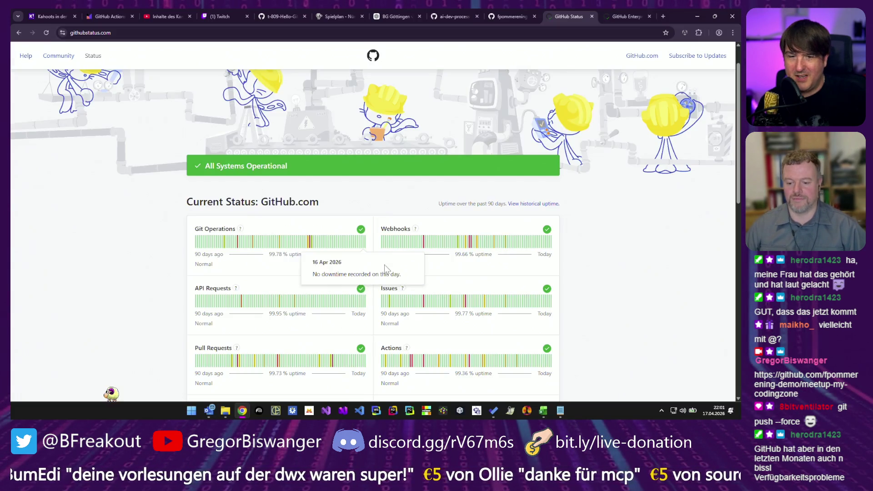
scroll(528, 279, "down", 6)
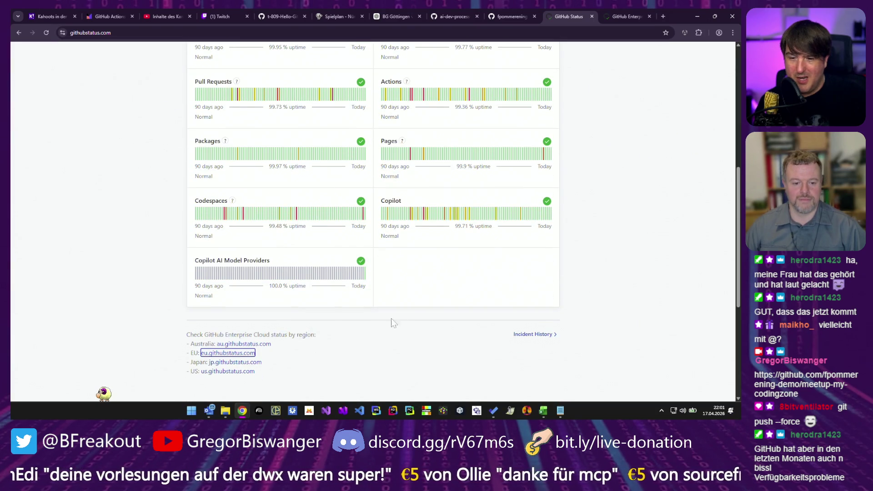
left_click(614, 14)
scroll(591, 289, "down", 4)
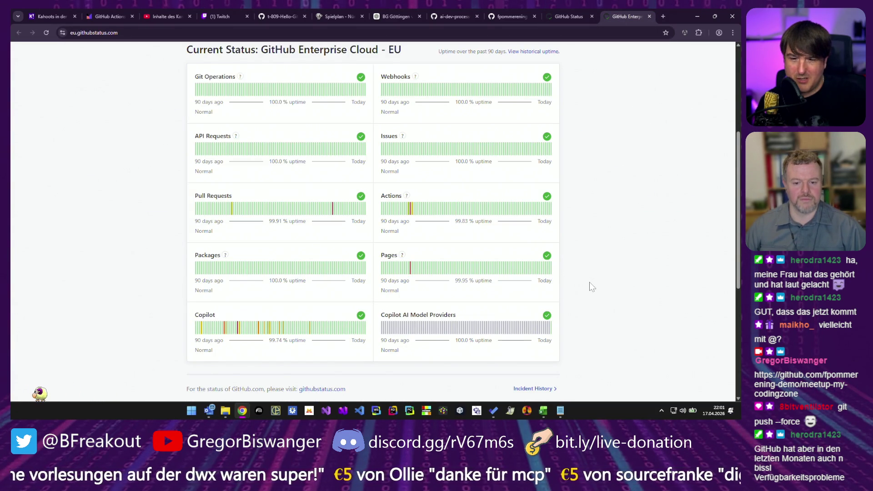
scroll(591, 282, "down", 1)
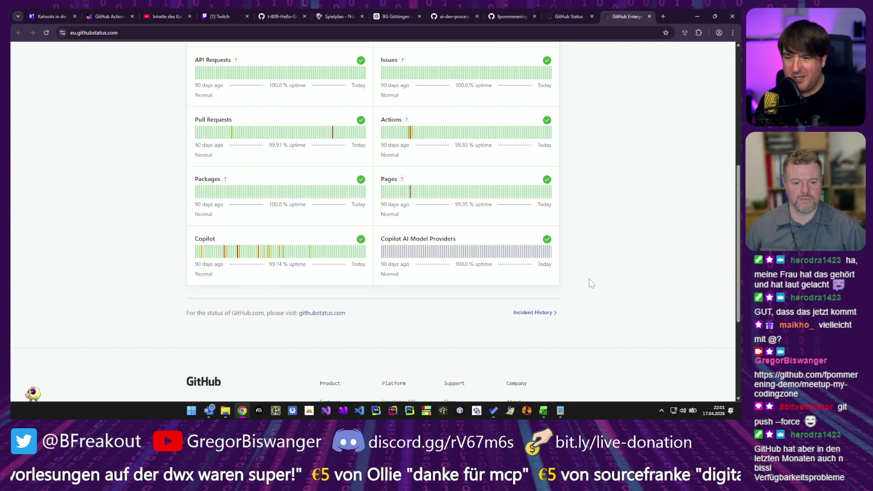
left_click(518, 17)
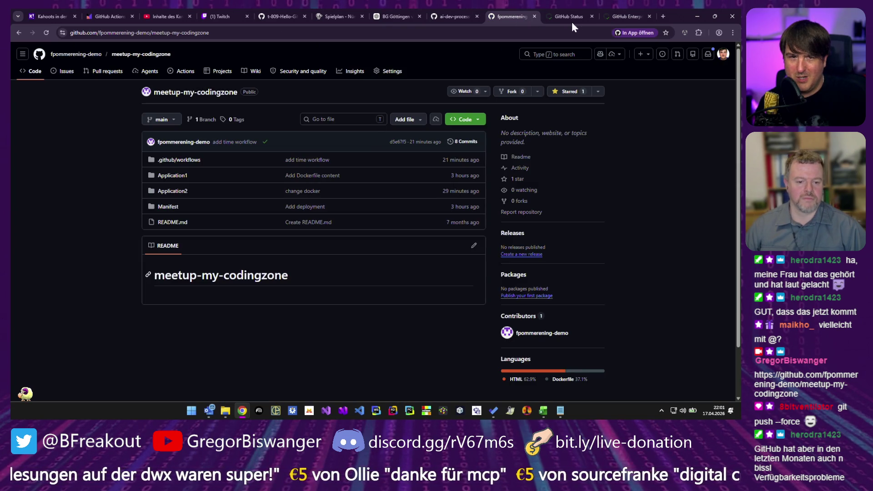
left_click(571, 17)
left_click(649, 17)
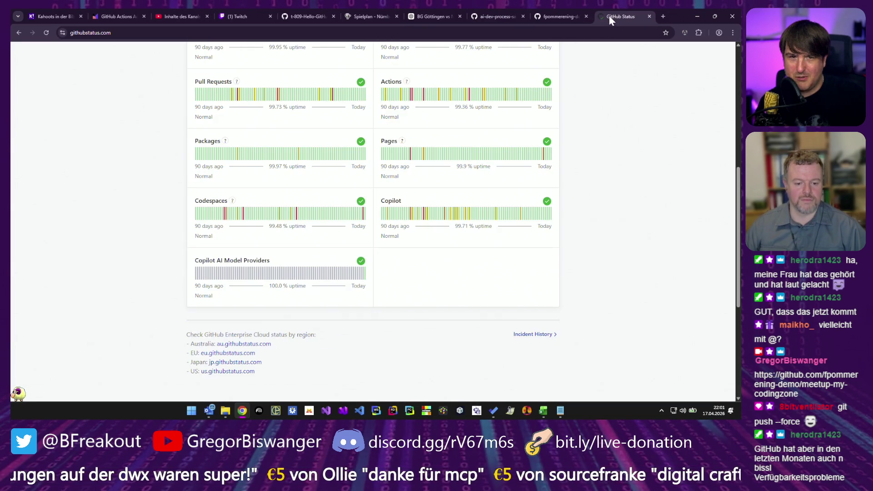
Step: Return to the meetup-my-codingzone repository, visiting Settings and then the Code view
left_click(560, 19)
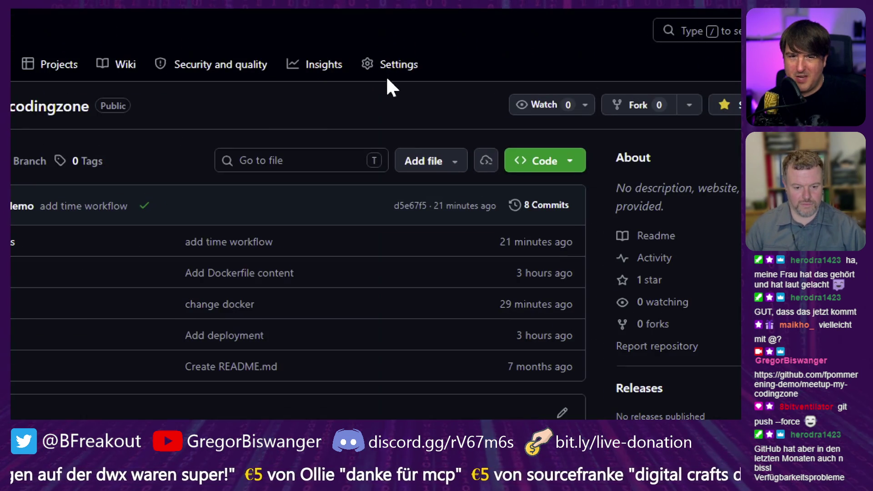
left_click(404, 70)
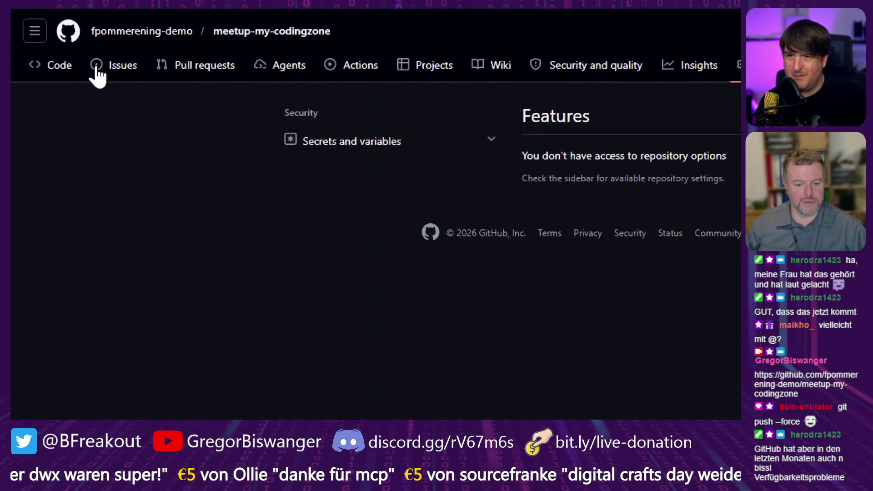
left_click(59, 70)
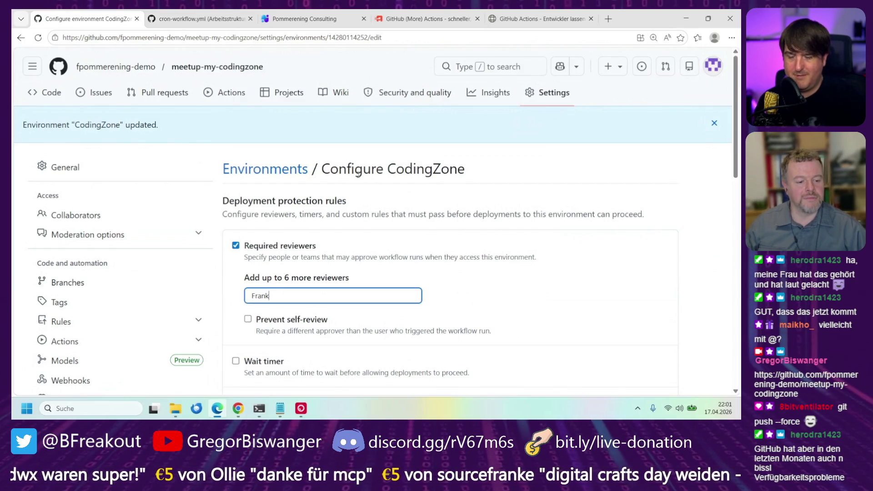
Step: Open the Demo environment's settings and tick Required reviewers
left_click(284, 169)
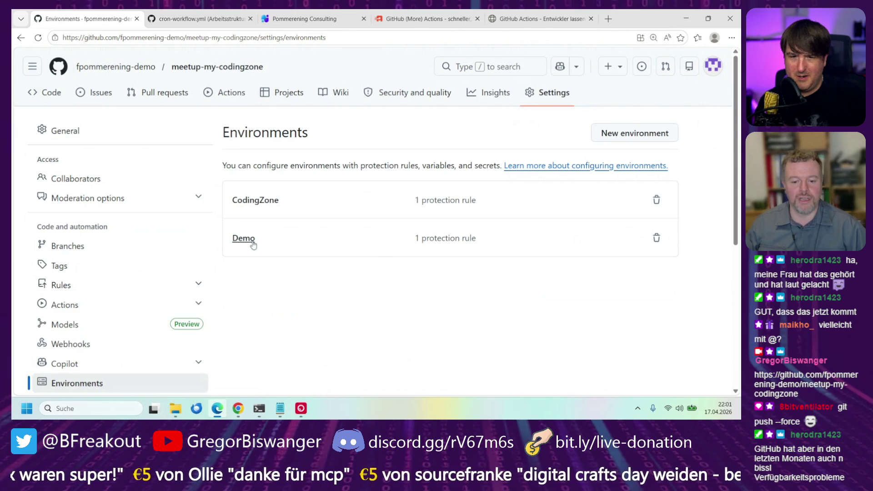
left_click(253, 242)
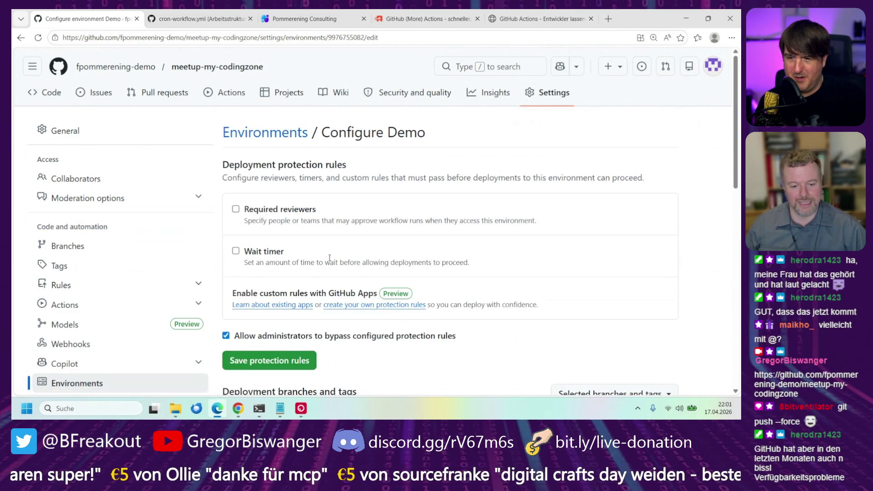
scroll(339, 240, "down", 1)
scroll(339, 240, "down", 2)
left_click(299, 114)
Step: Try a reviewer search for Demo, then clear the search field without adding anyone
left_click(299, 162)
type("Pomm")
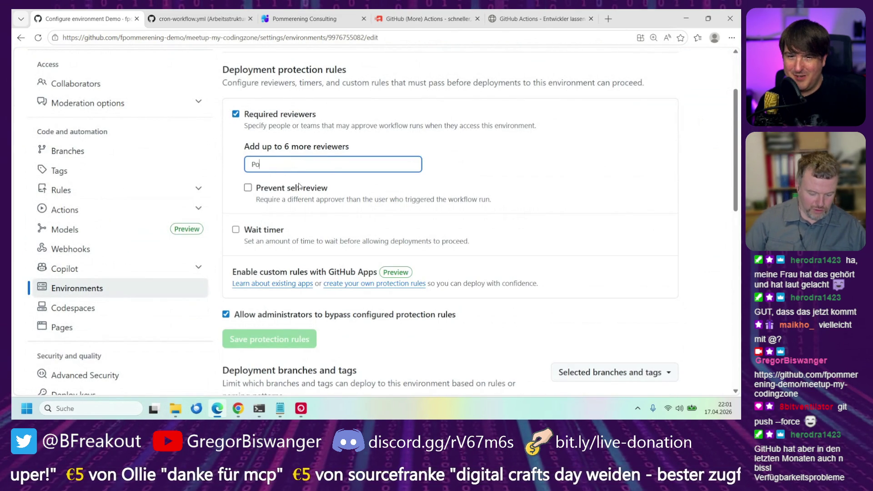
key("BackSpace")
key("BackSpace")
key("BackSpace")
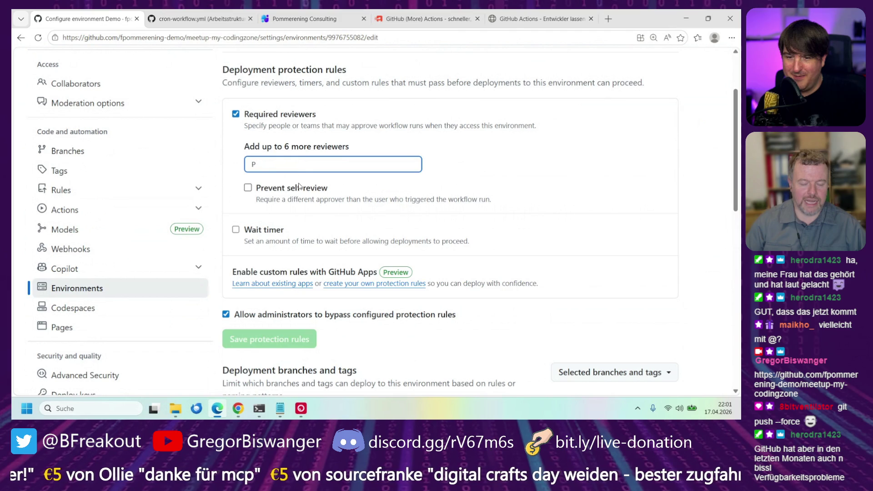
type("Bisw")
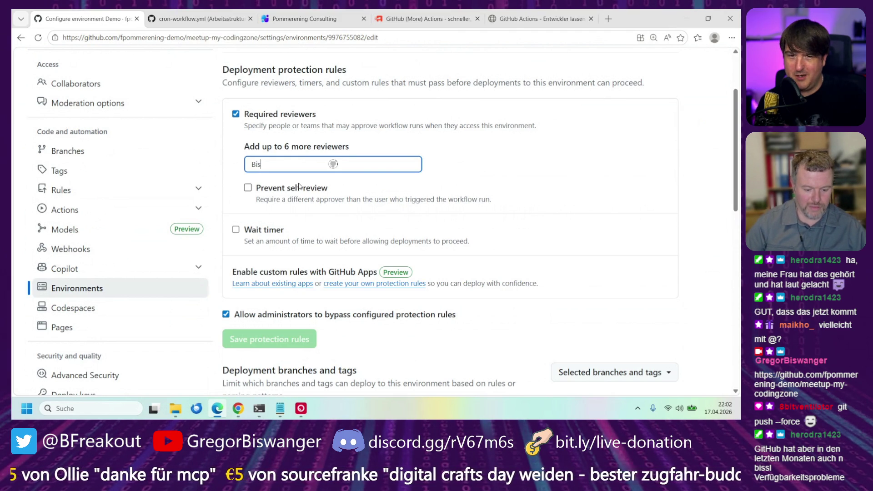
type("wa")
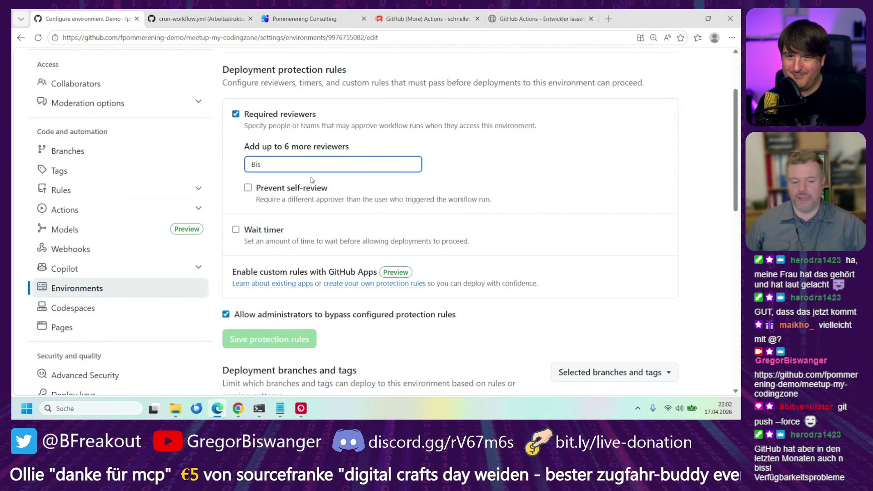
scroll(360, 227, "down", 3)
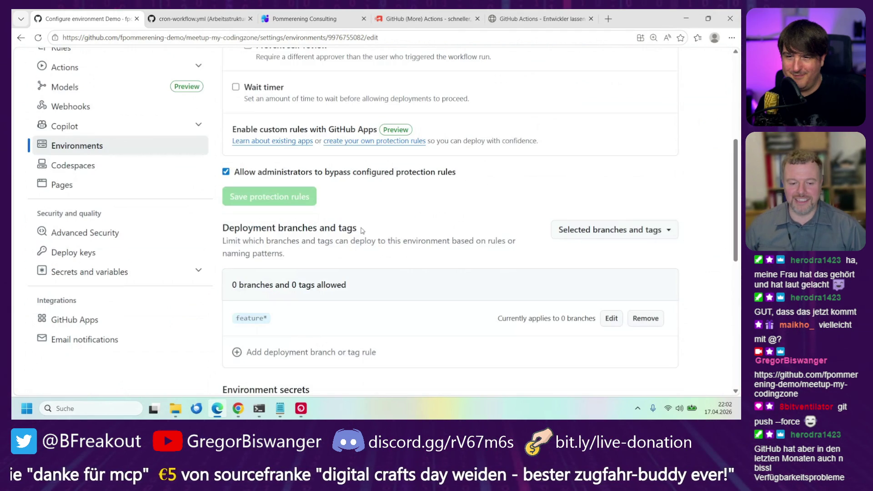
scroll(363, 230, "up", 5)
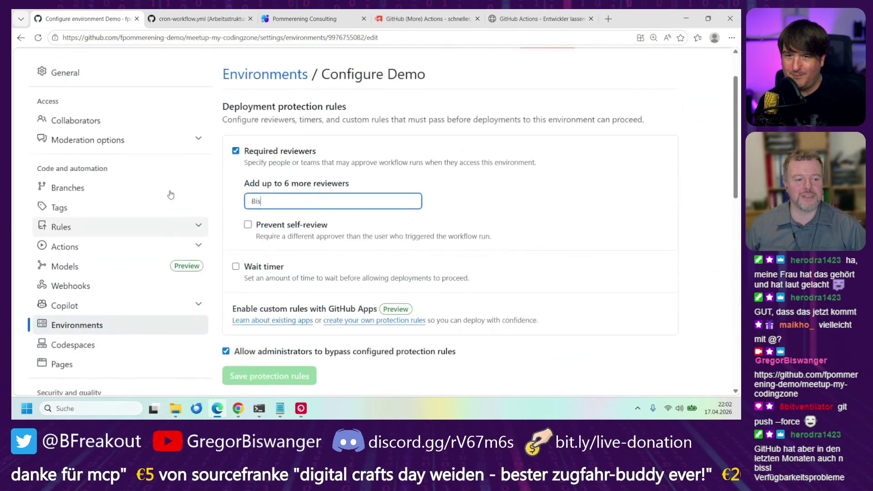
double_click(247, 256)
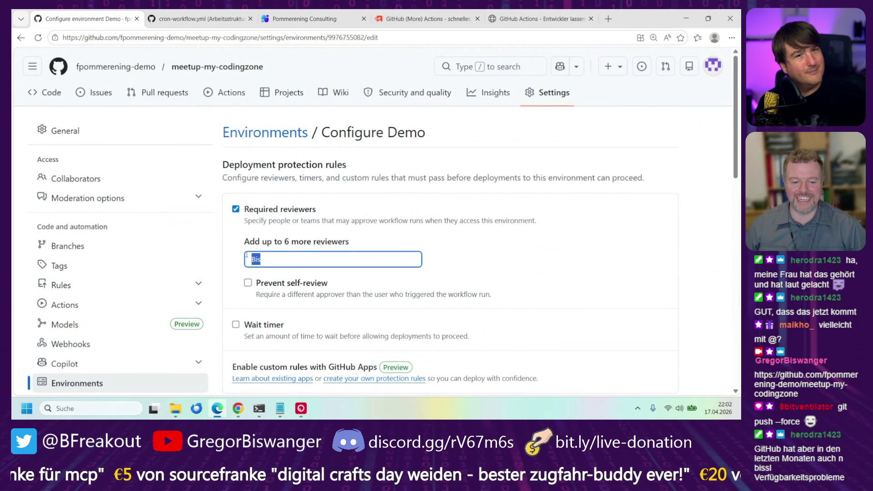
key("BackSpace")
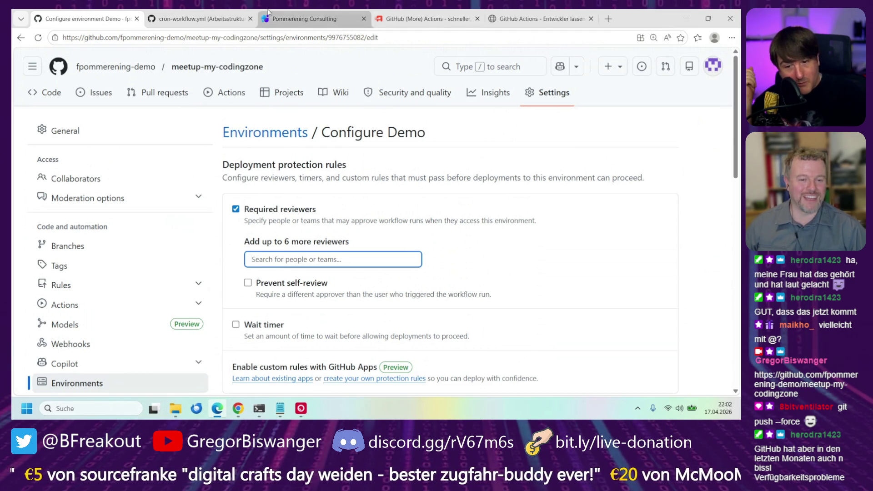
left_click(452, 21)
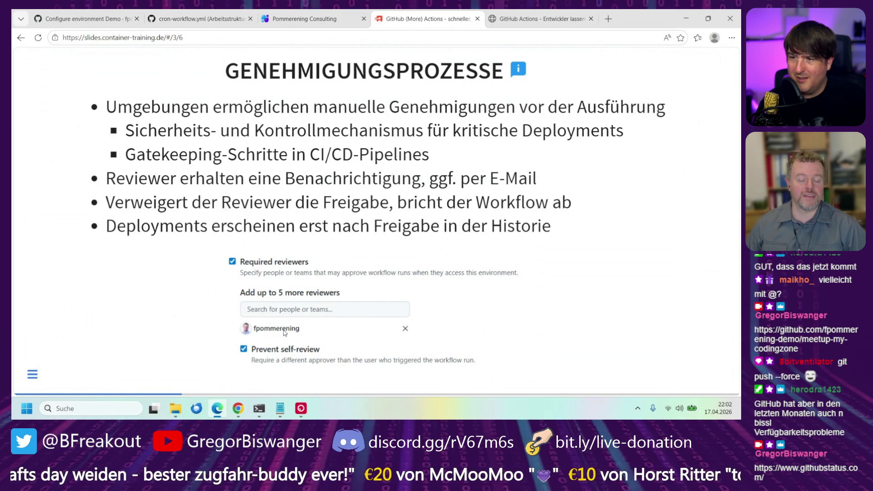
Step: Advance to the 'Auswahl der Reviewer' slide, then return to the Configure Demo environment page
key("Down")
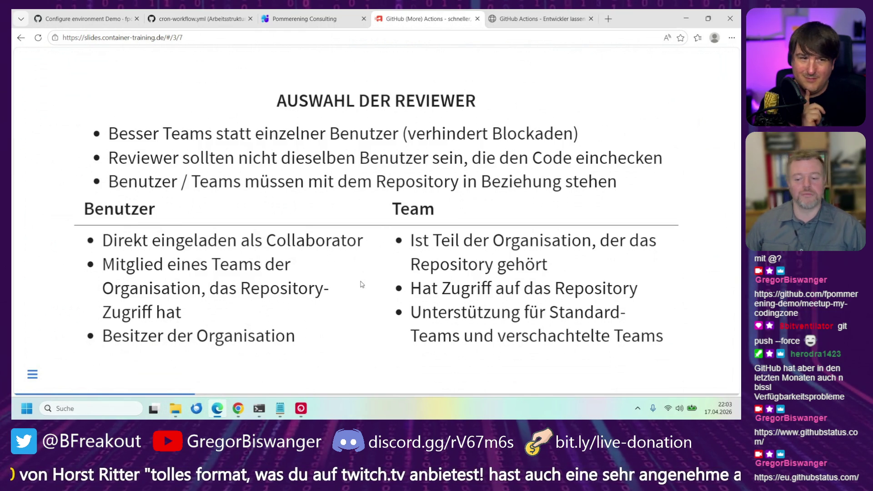
left_click(85, 18)
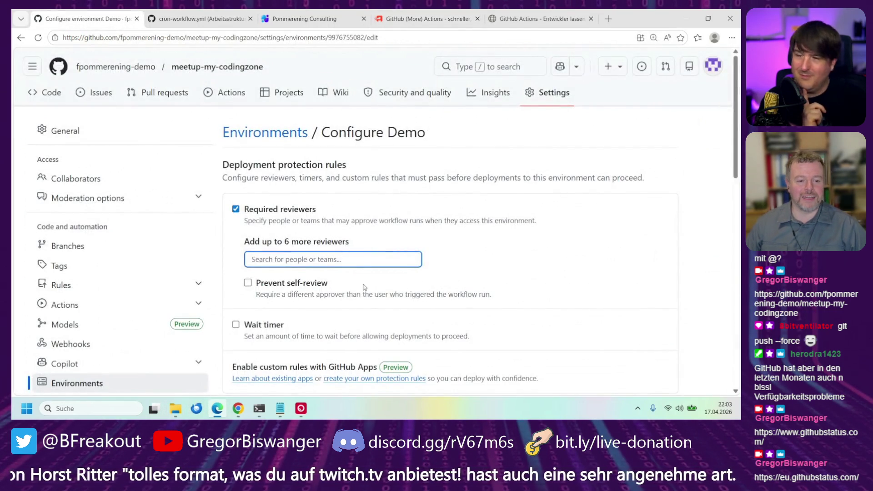
Step: Search through several reviewer names and add the suggested user as Demo's required reviewer
type("f")
key("BackSpace")
type("fpom")
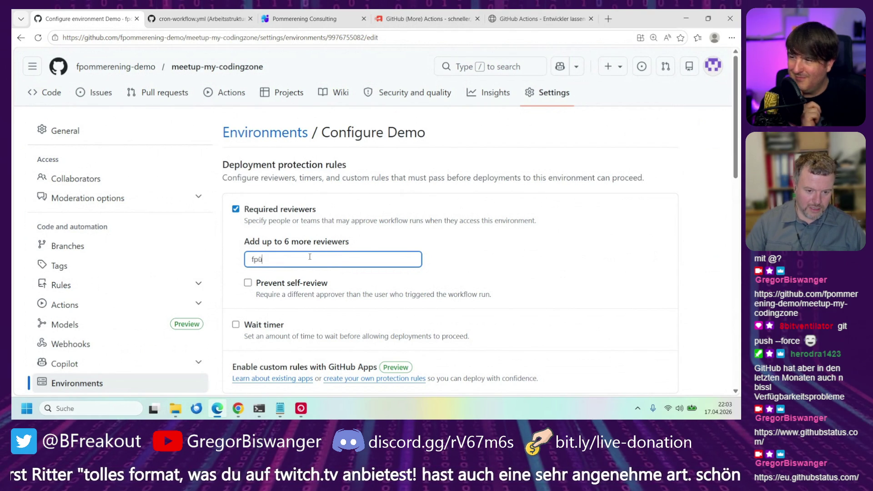
type("merening")
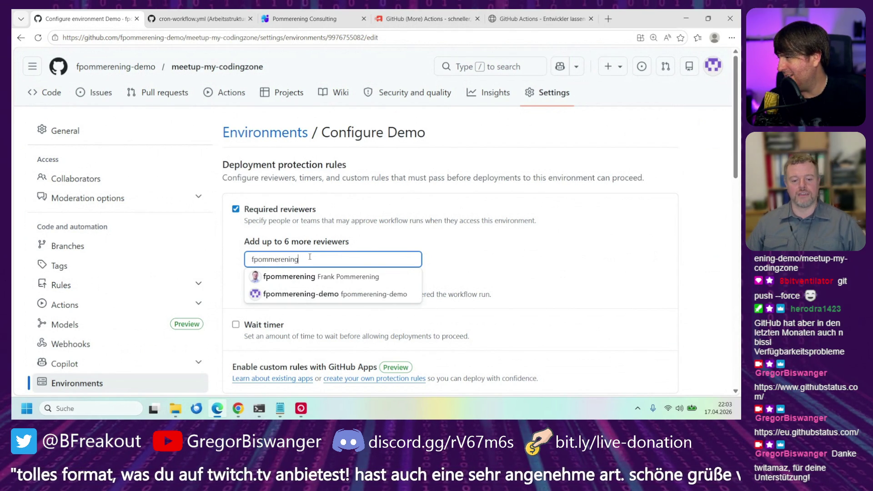
key("ctrl+a")
key("BackSpace")
type("gr")
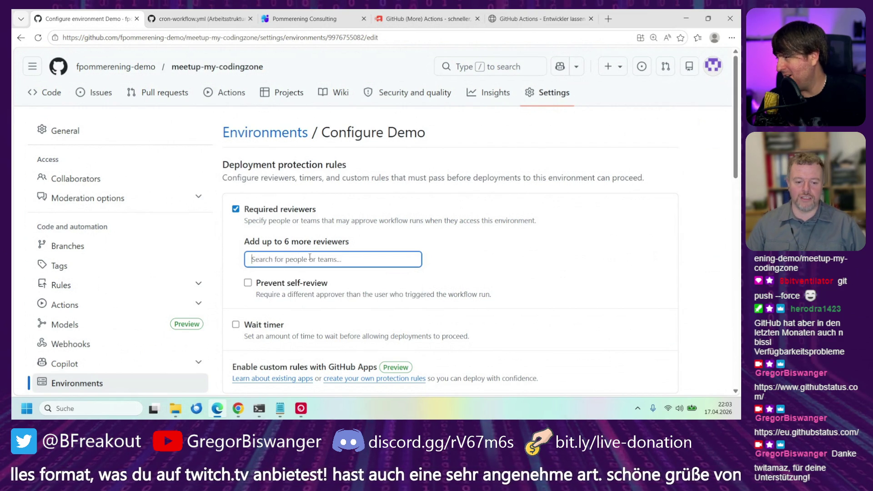
type("eo")
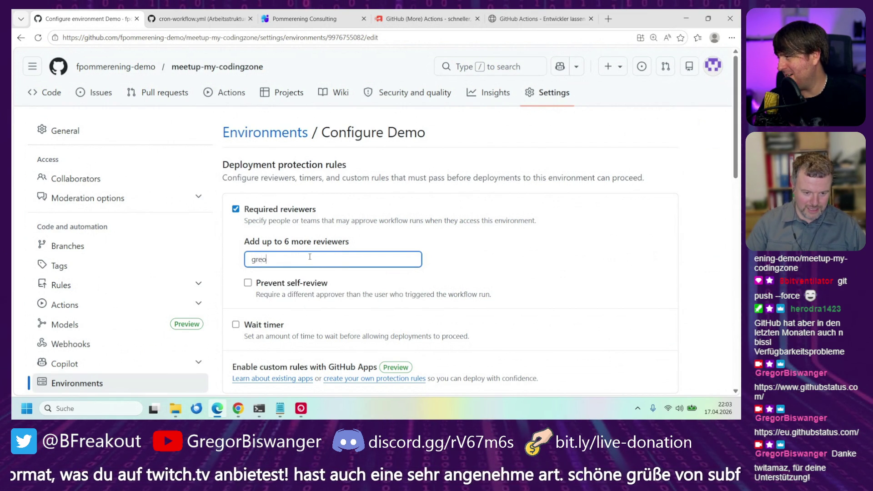
key("BackSpace")
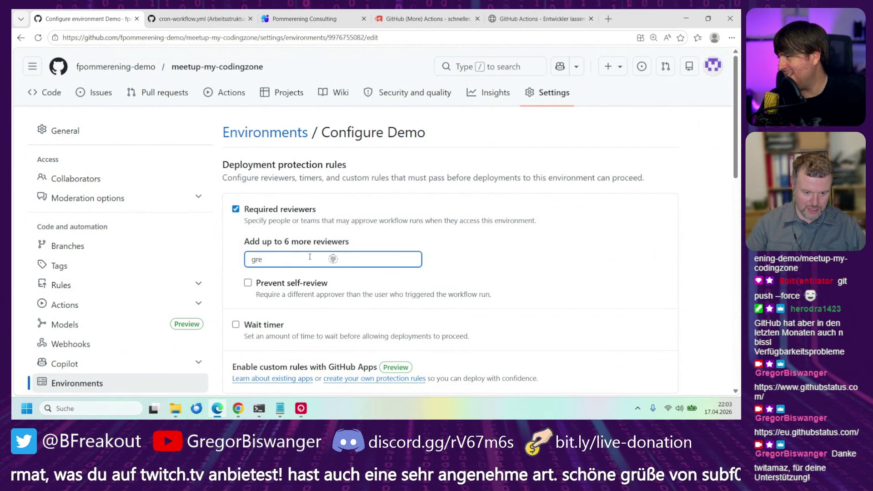
type("or")
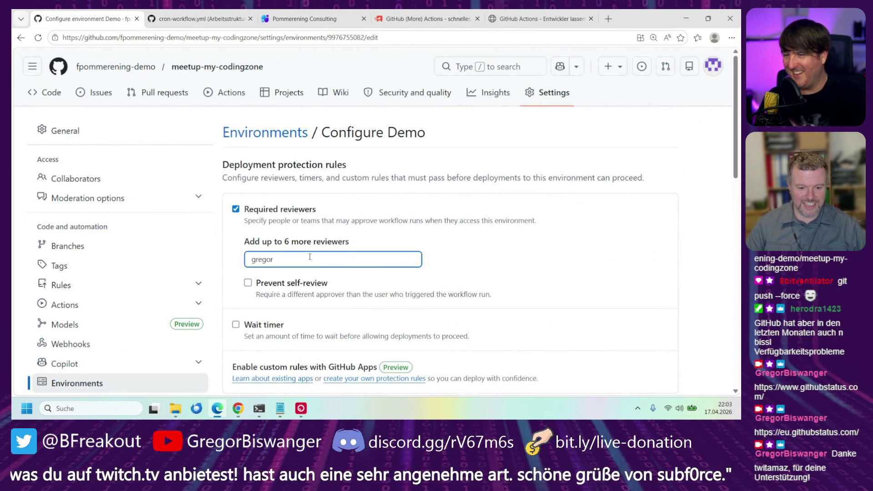
key("BackSpace")
type("pommm")
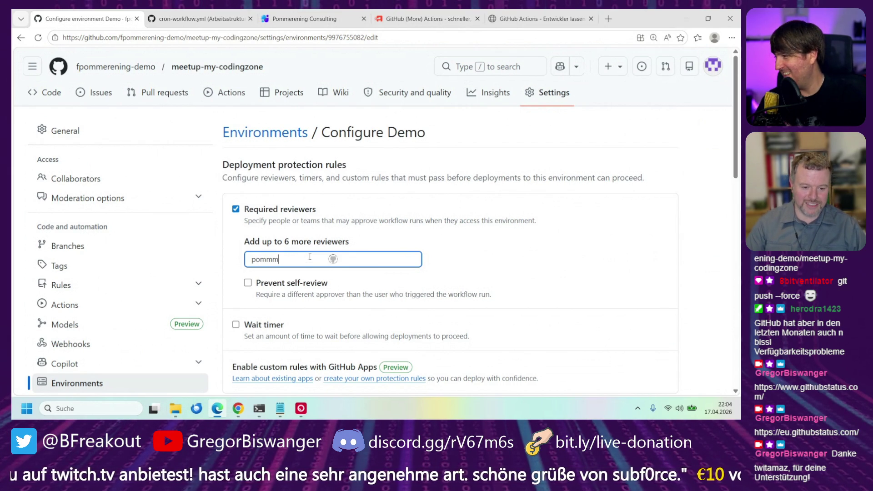
type("e")
key("BackSpace")
key("BackSpace")
type("erening")
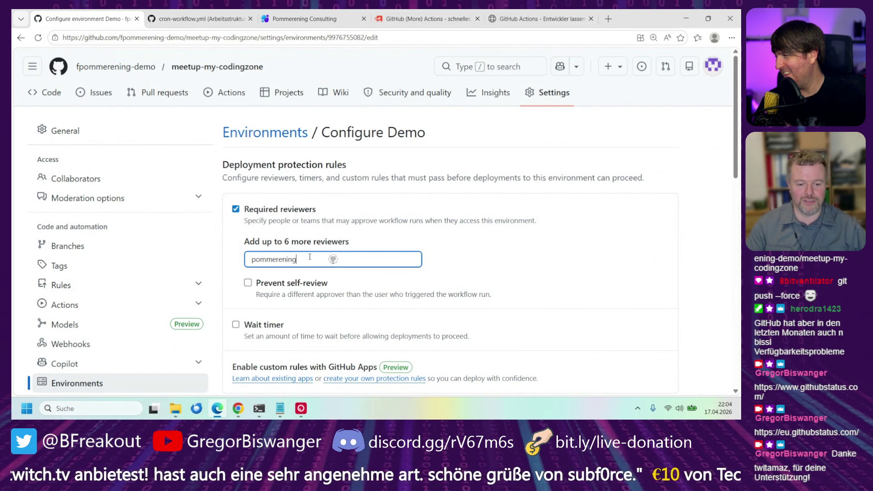
key("ctrl+a")
key("BackSpace")
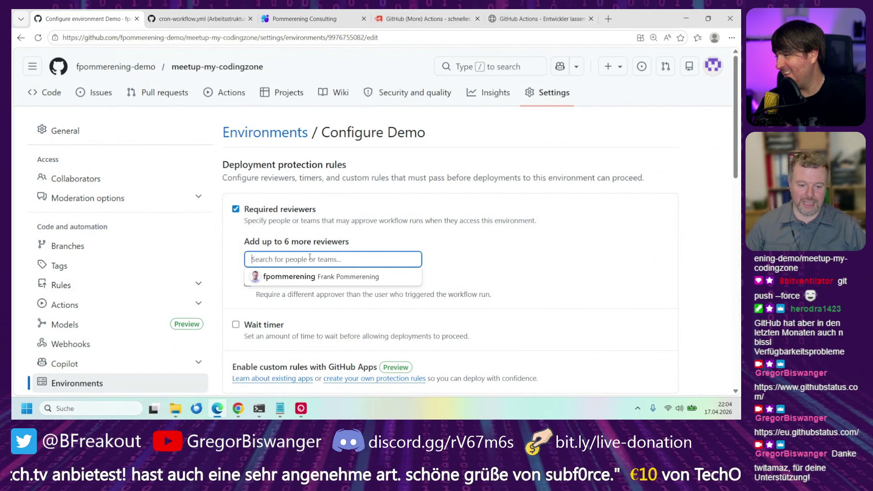
type("Biswanger")
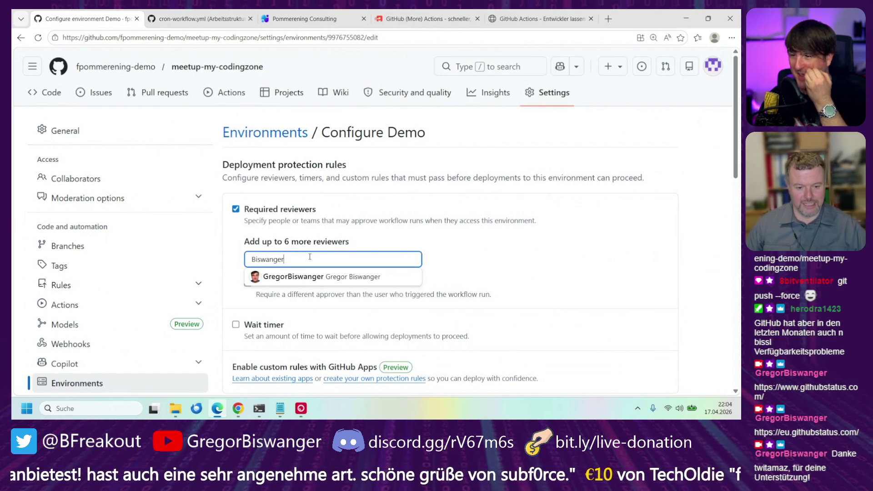
left_click(315, 282)
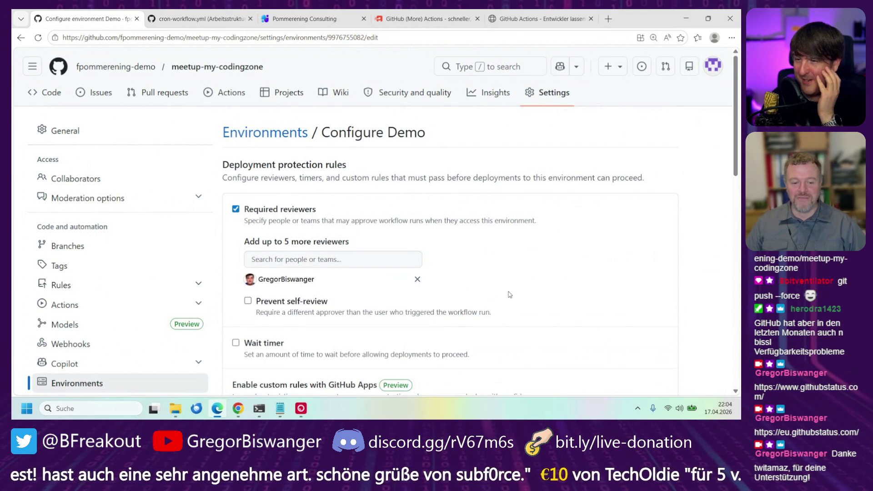
Step: Remove the reviewer from Demo, return to Environments, and open CodingZone's settings
scroll(510, 294, "down", 1)
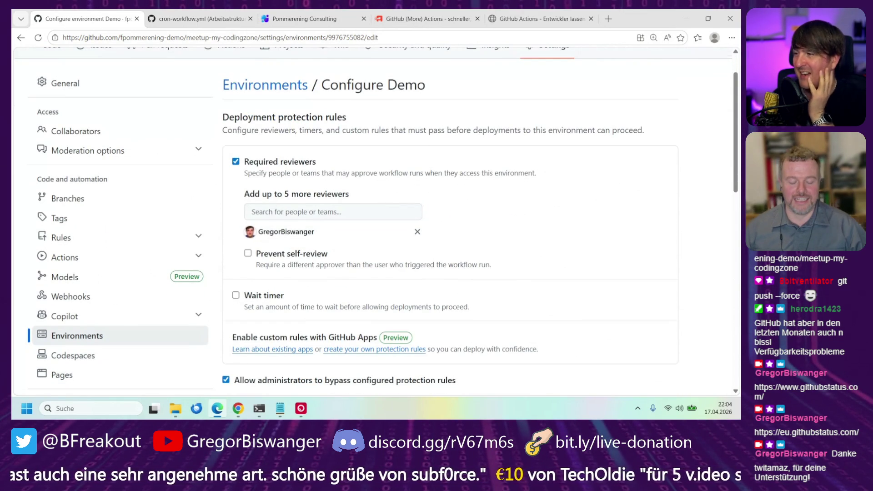
scroll(504, 257, "down", 2)
scroll(550, 248, "down", 2)
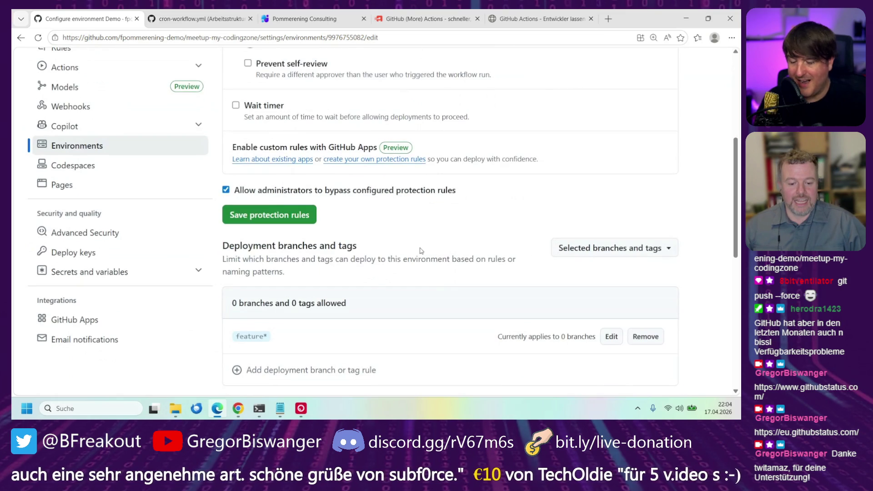
scroll(551, 273, "up", 5)
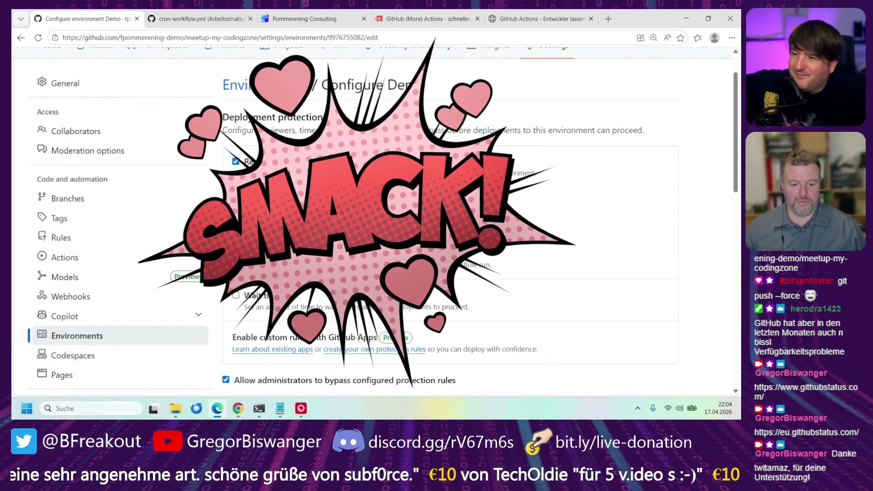
left_click(418, 233)
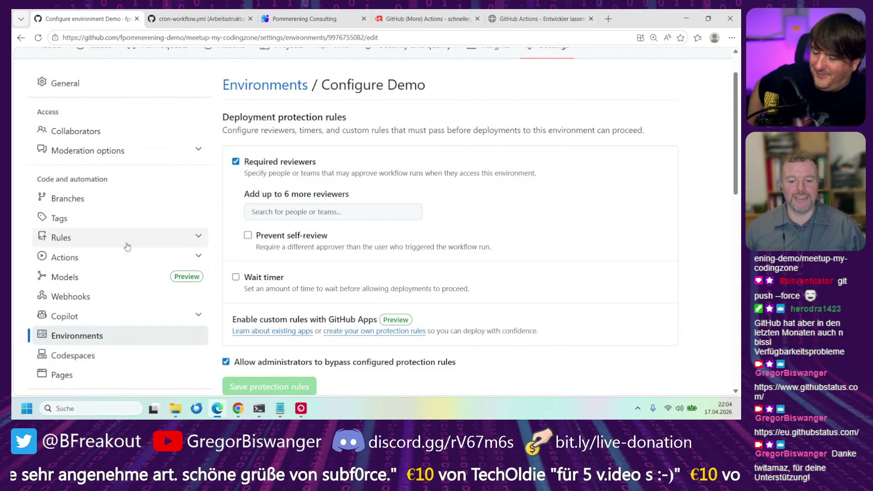
left_click(79, 343)
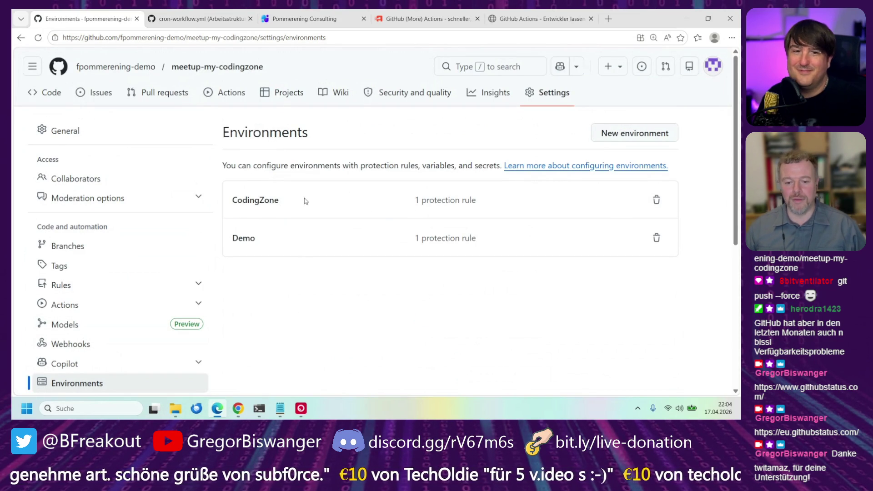
left_click(268, 201)
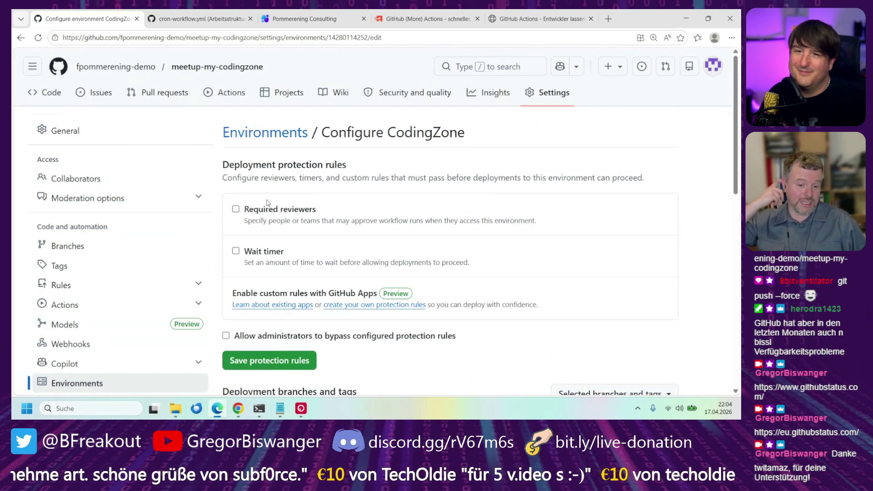
Step: Require one reviewer with self-review blocked for CodingZone and save the protection rules
scroll(574, 264, "down", 4)
scroll(263, 130, "up", 2)
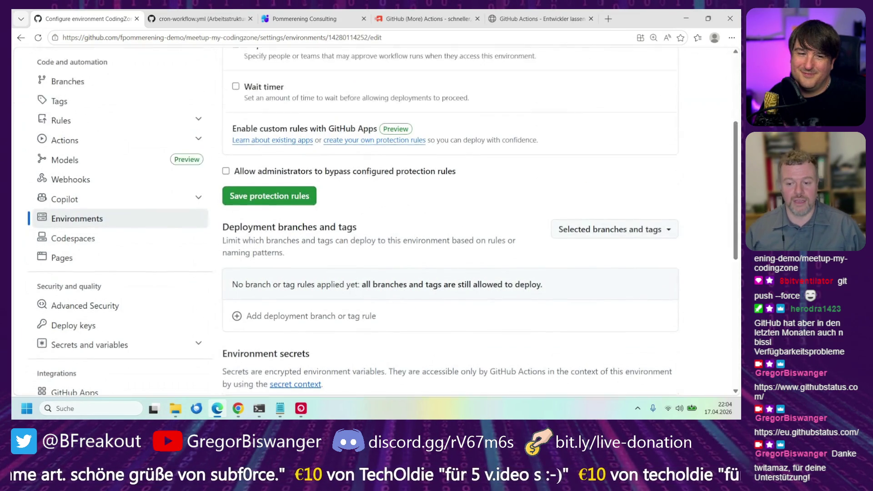
left_click(235, 114)
left_click(274, 170)
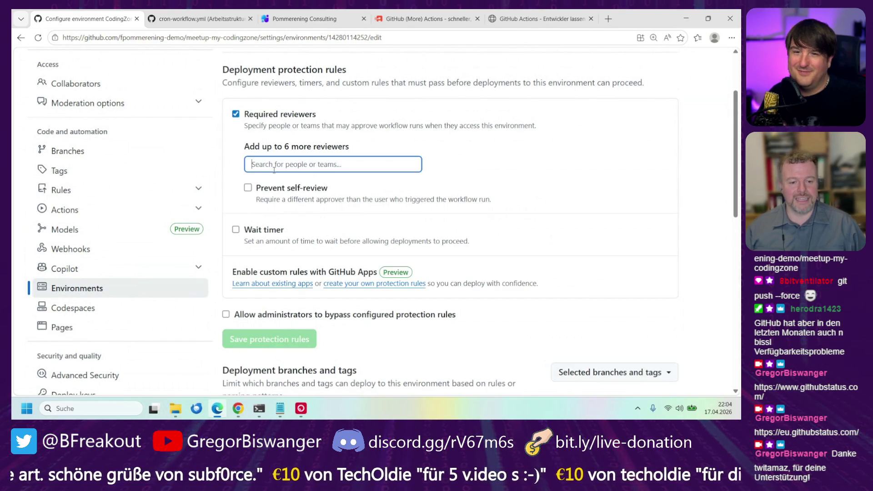
left_click(273, 182)
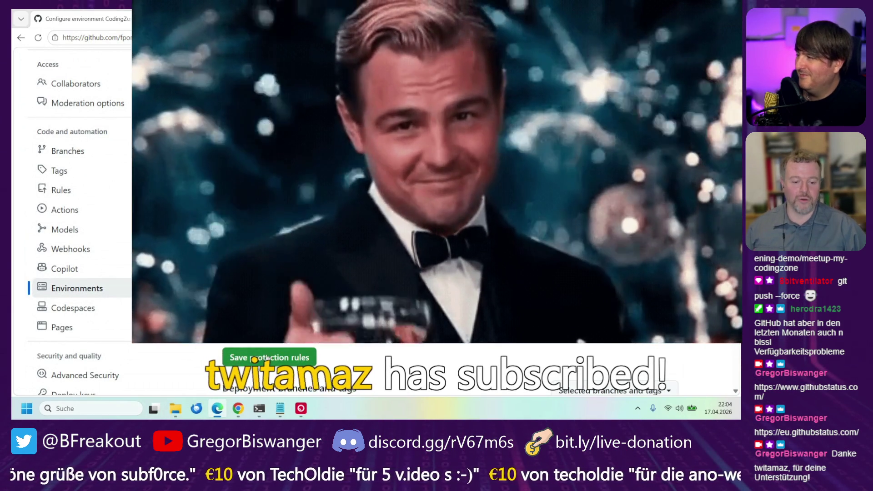
left_click(255, 360)
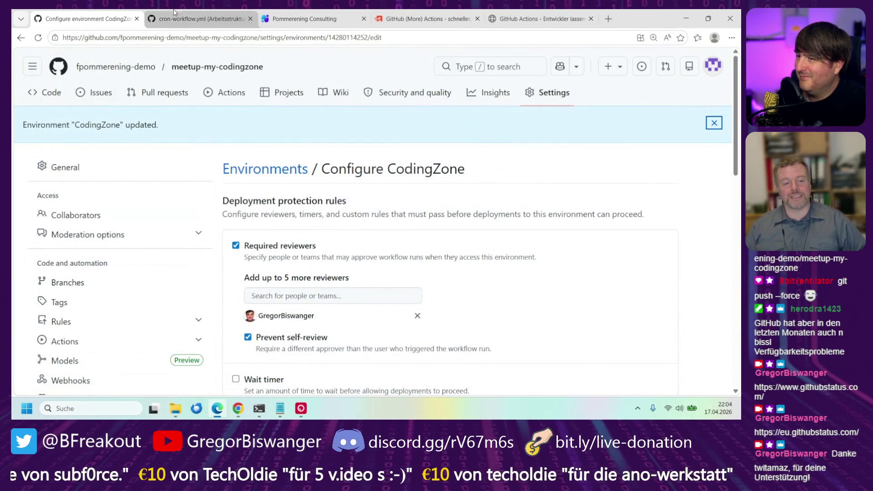
left_click(186, 17)
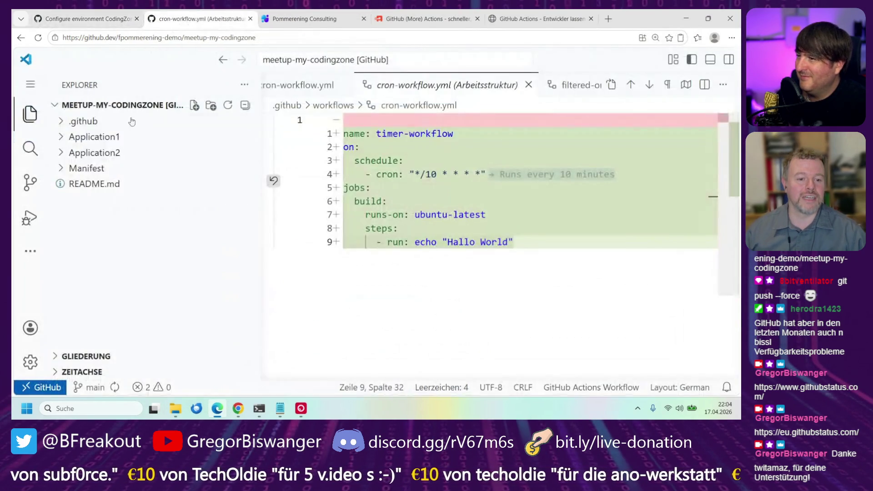
Step: Open my-first-workflow.yml, then advance the slides to Verwendung, highlighting the environment keyword
left_click(66, 122)
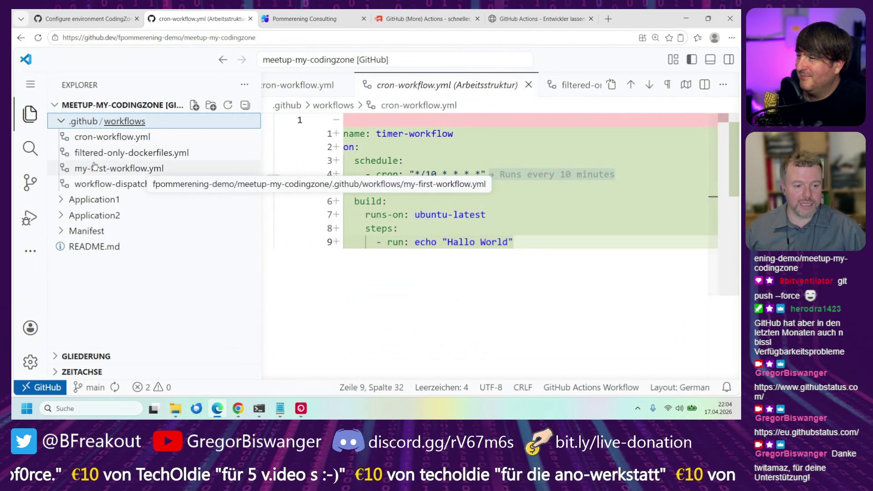
left_click(135, 169)
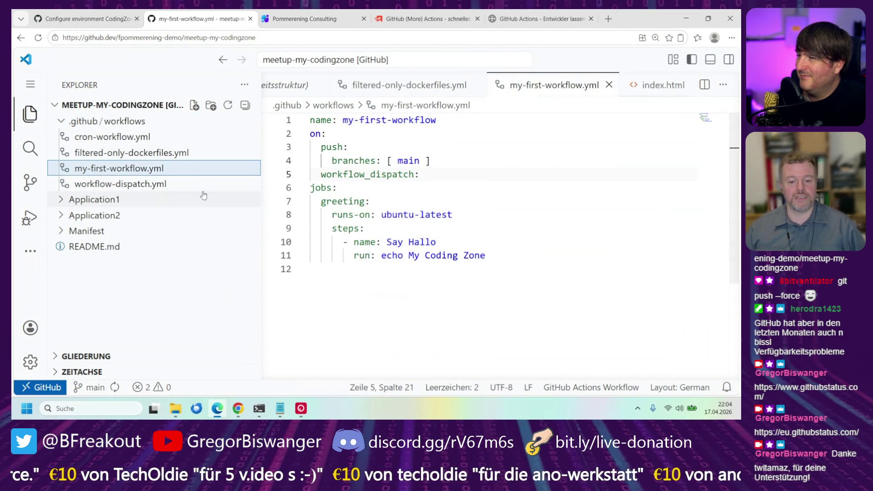
left_click(463, 22)
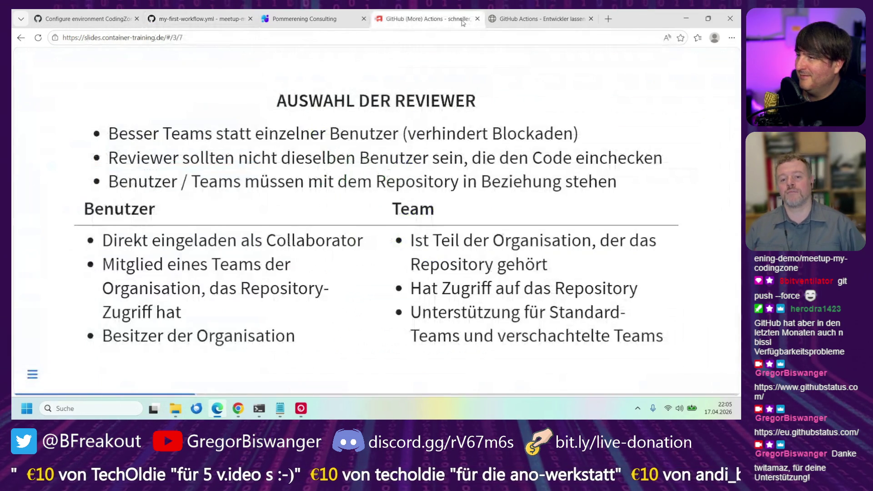
key("Down")
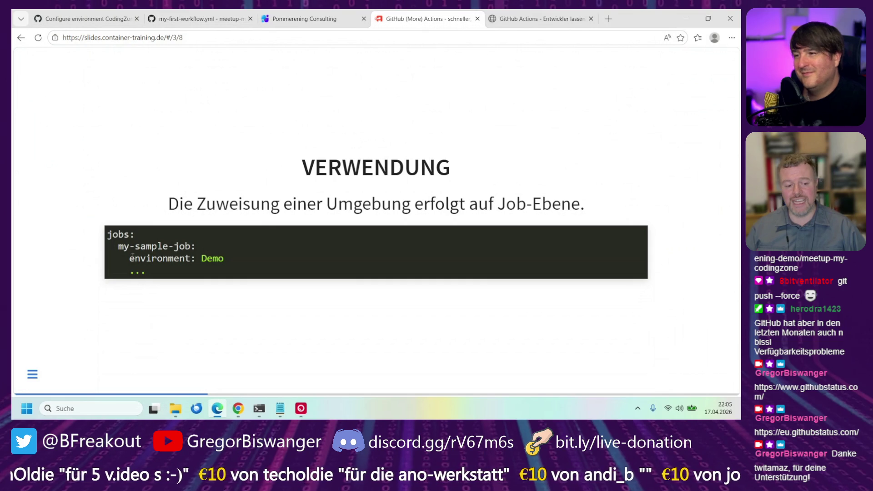
double_click(150, 258)
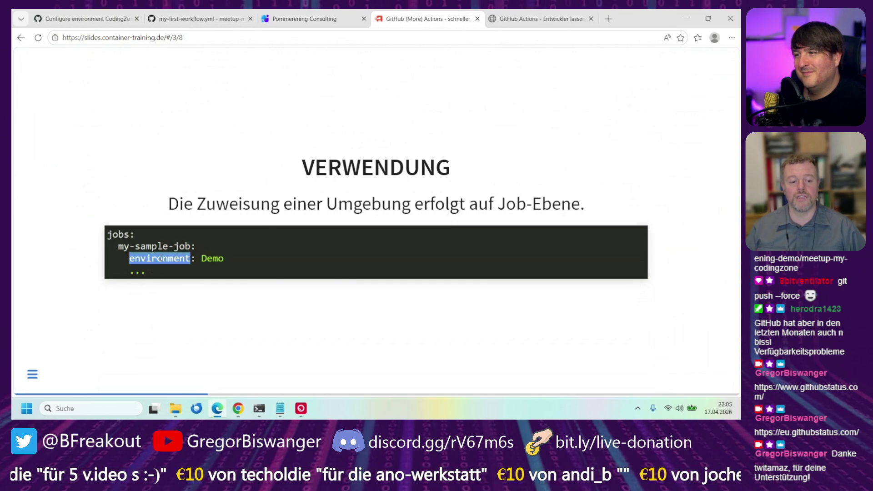
left_click(177, 301)
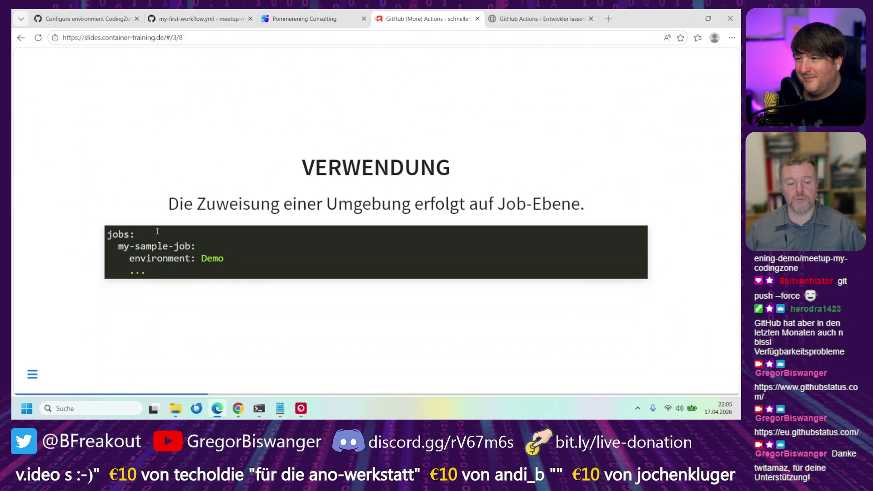
left_click(200, 19)
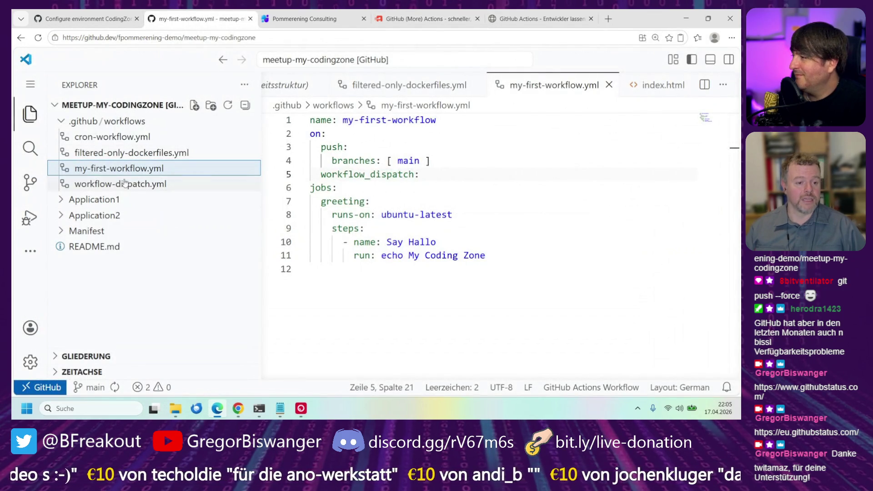
Step: Create a new file umgebung-workflow.yml in the .github/workflows folder
right_click(118, 121)
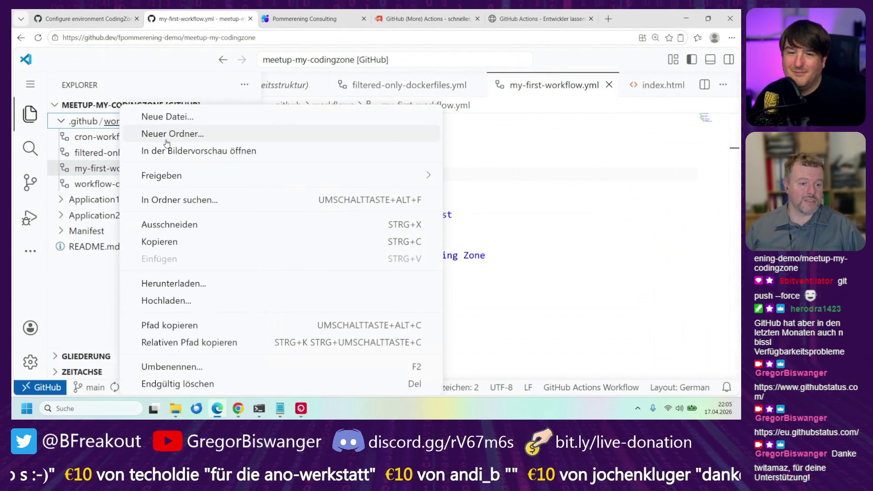
left_click(169, 117)
type("e")
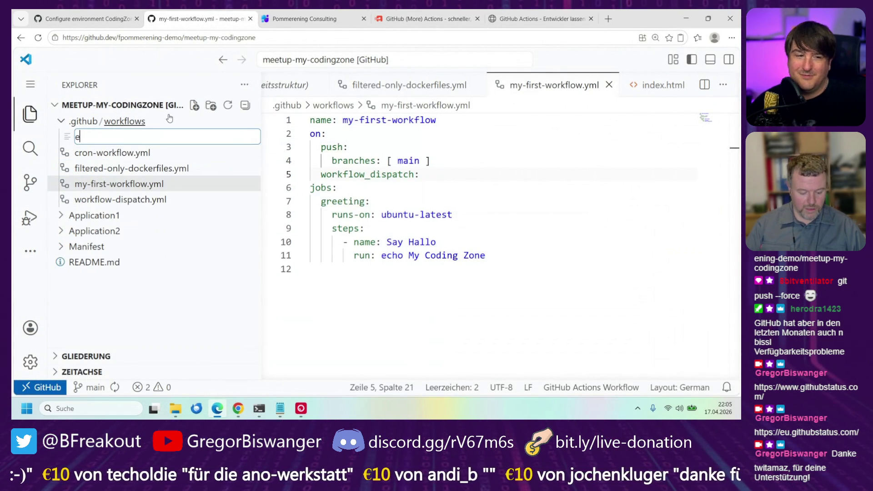
key("BackSpace")
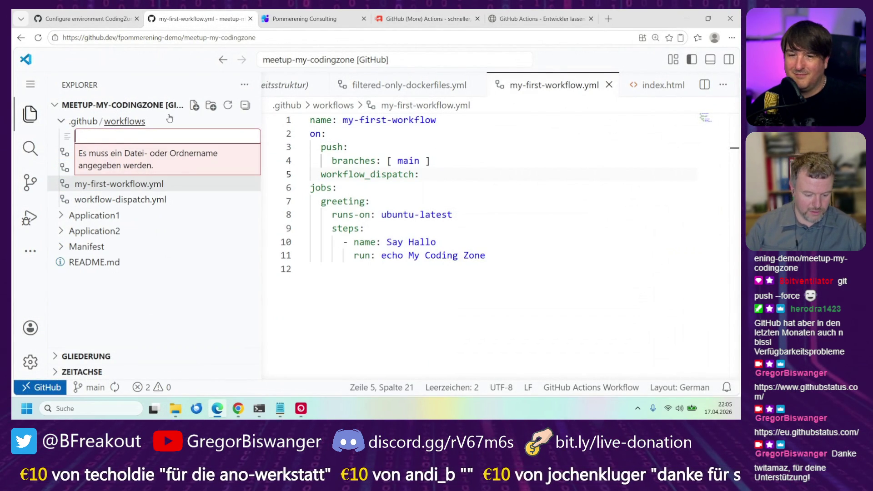
type("en")
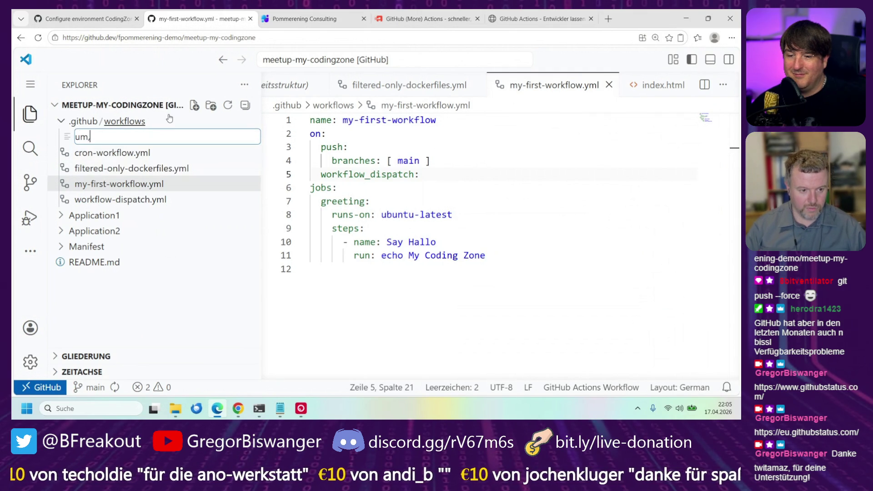
key("BackSpace")
key("BackSpace")
key("BackSpace")
type("gebz")
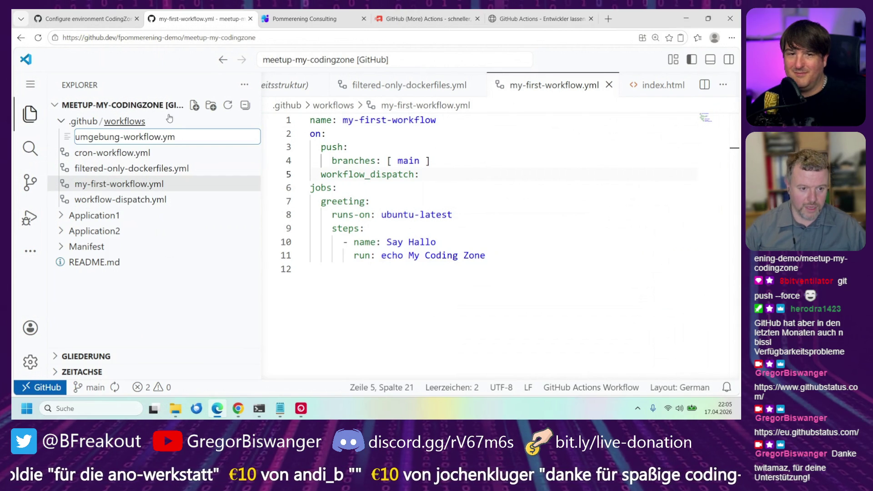
key("Return")
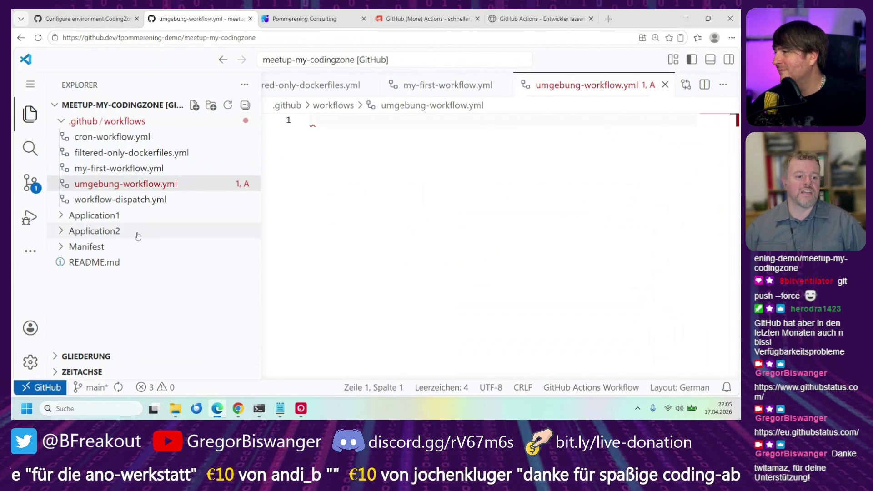
Step: Copy my-first-workflow.yml's content and switch to the empty umgebung-workflow.yml
left_click(132, 169)
mouse_move(519, 272)
left_mouse_down()
mouse_move(311, 214)
mouse_move(297, 122)
mouse_move(301, 135)
left_mouse_up()
key("ctrl+c")
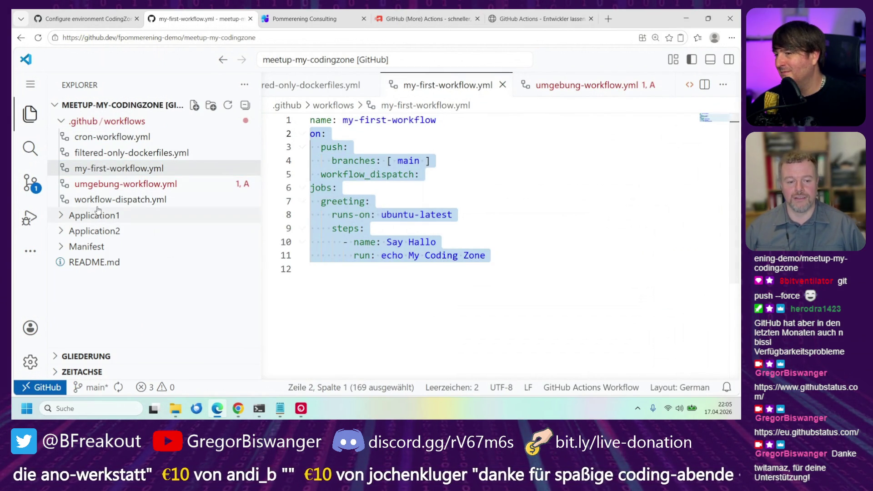
left_click(110, 187)
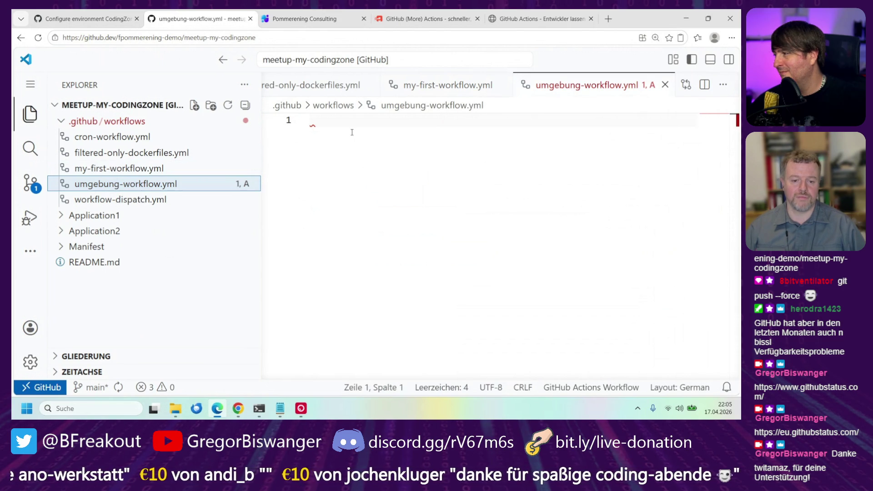
Step: Paste the copied workflow and add a first line naming it 'Umgebung Demo'
key("ctrl+v")
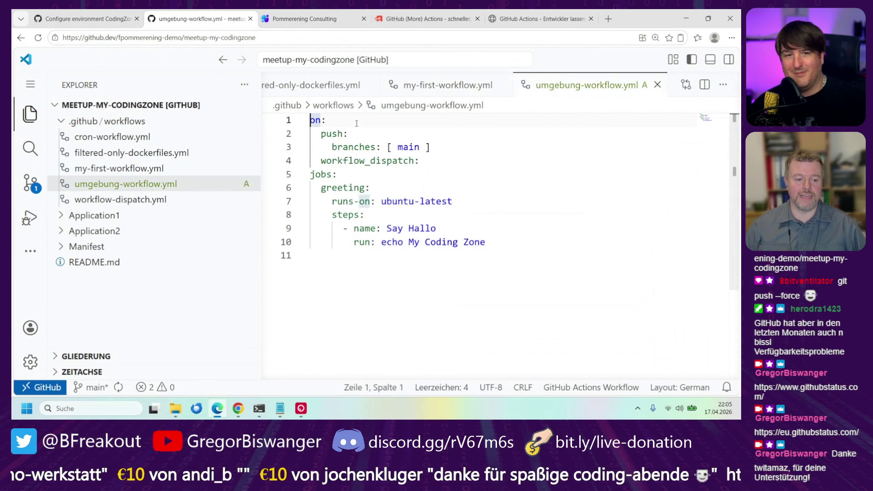
key("Return")
key("Up")
type("name: Um")
type("geb")
type(" Dmeo")
key("BackSpace")
key("BackSpace")
key("BackSpace")
type("emo")
Step: Delete the push trigger and its branches lines
key("Down")
key("Down")
key("Home")
key("Home")
key("shift+Down")
key("shift+End")
key("Delete")
key("Delete")
Step: Duplicate the greeting job block and fix the indentation of its lines
key("Down")
key("Down")
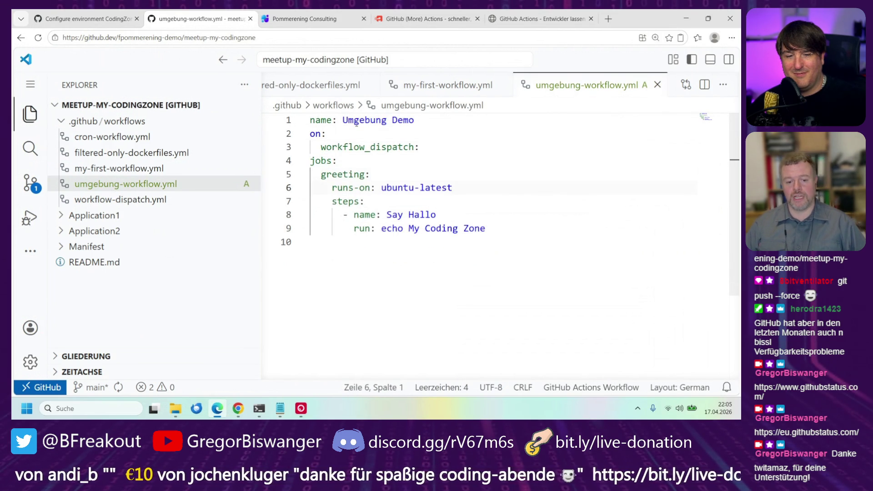
key("shift+Down")
key("shift+Down")
key("shift+Down")
key("shift+alt+Down")
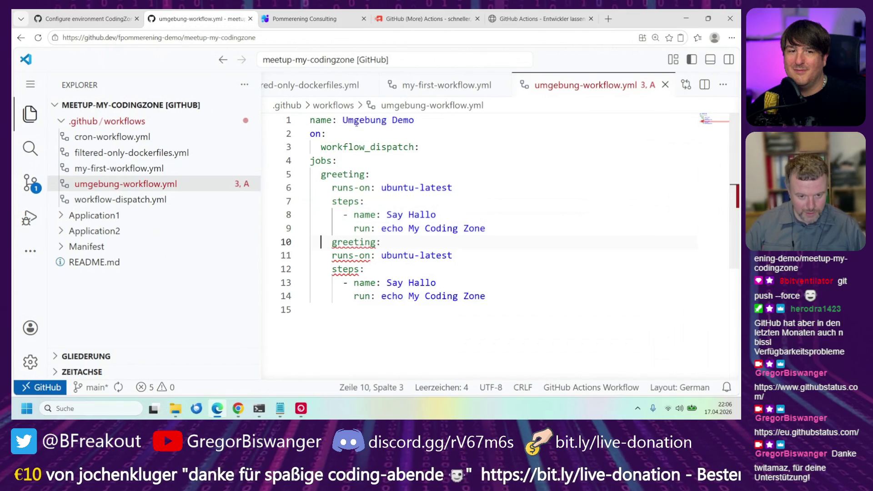
key("Up")
key("Up")
key("Up")
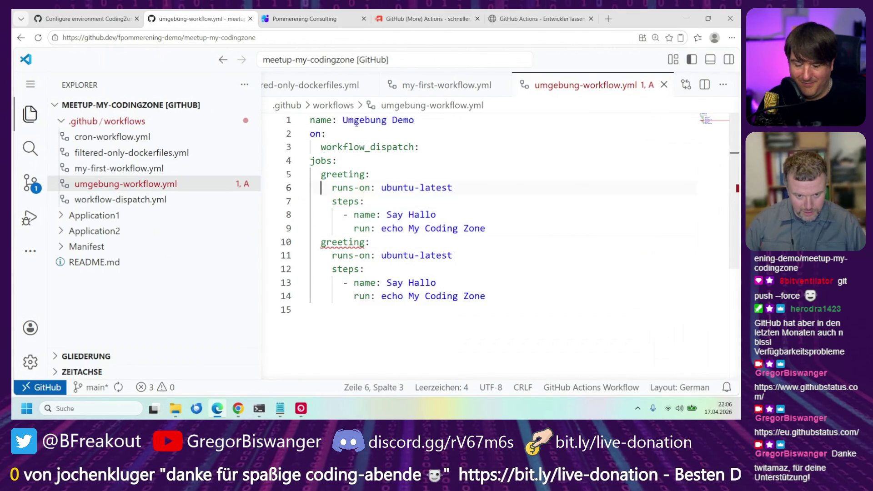
key("Tab")
key("Down")
key("Tab")
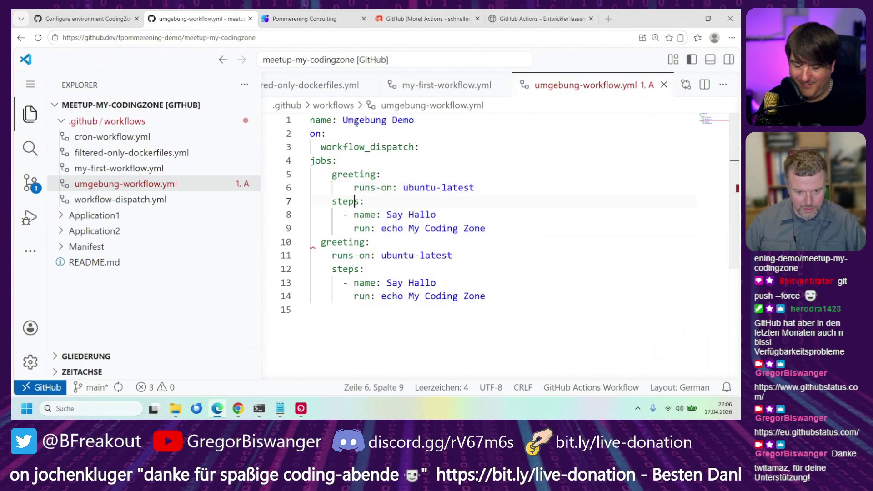
key("Up")
key("shift+Tab")
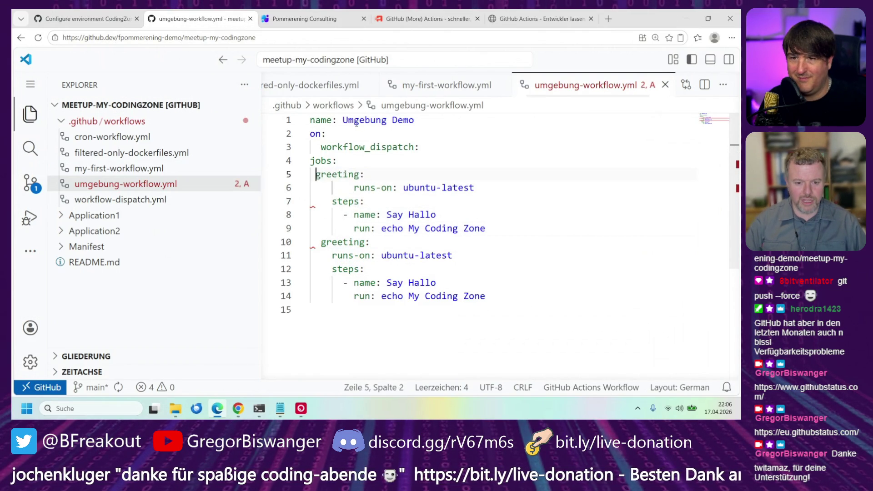
key("Down")
key("BackSpace")
key("Delete")
key("Delete")
key("Delete")
Step: Rename the second job to 'deployment' and add an empty line under it
key("Down")
key("Down")
key("Down")
key("ctrl+Delete")
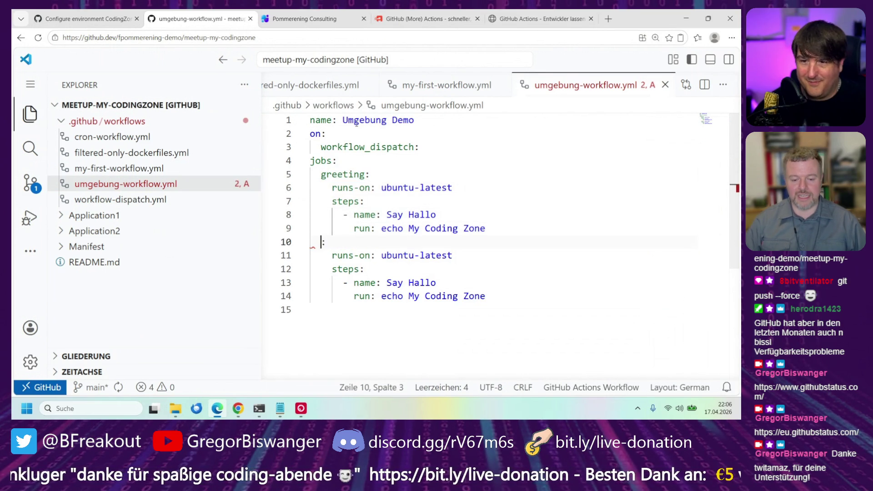
type("deop")
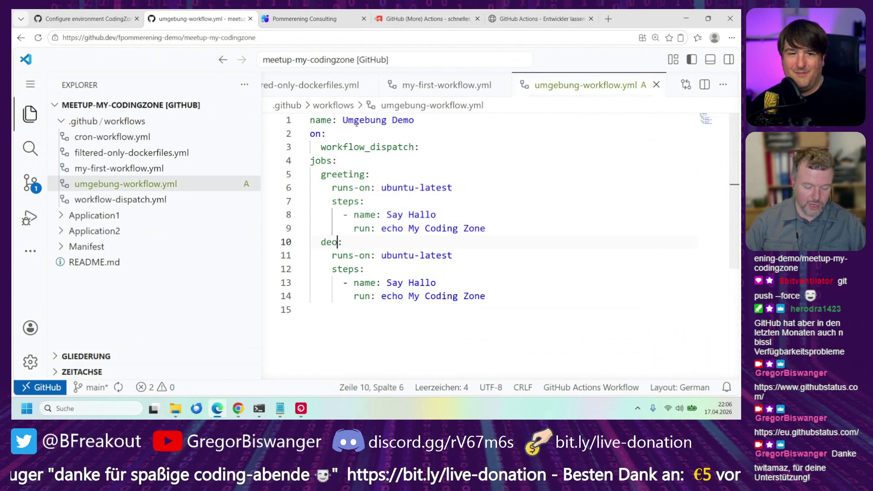
type("oky")
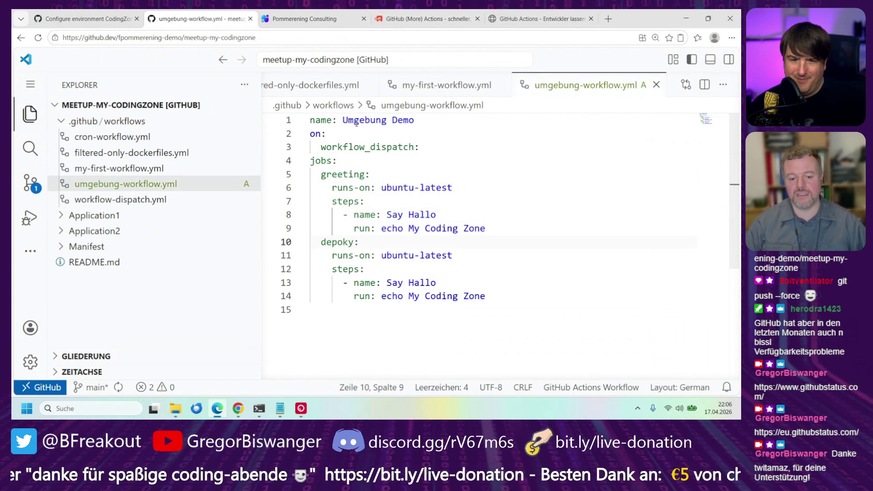
key("BackSpace")
type("loyment")
key("Down")
key("Down")
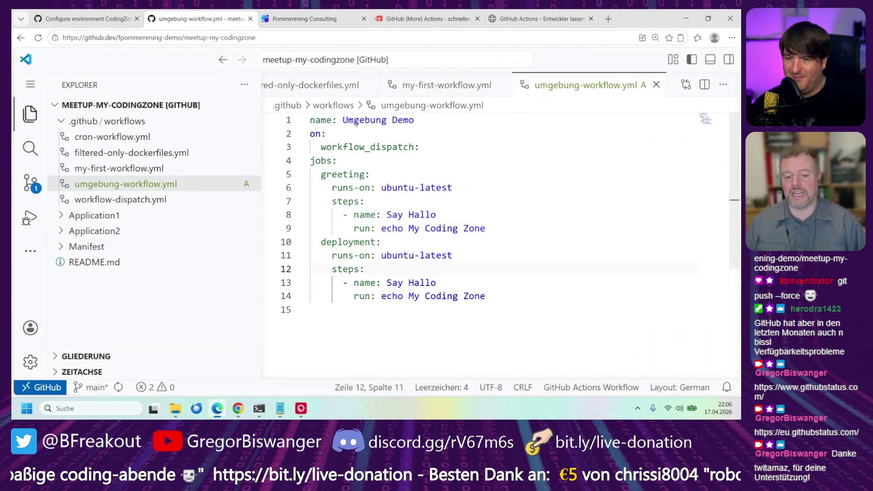
key("Up")
key("Up")
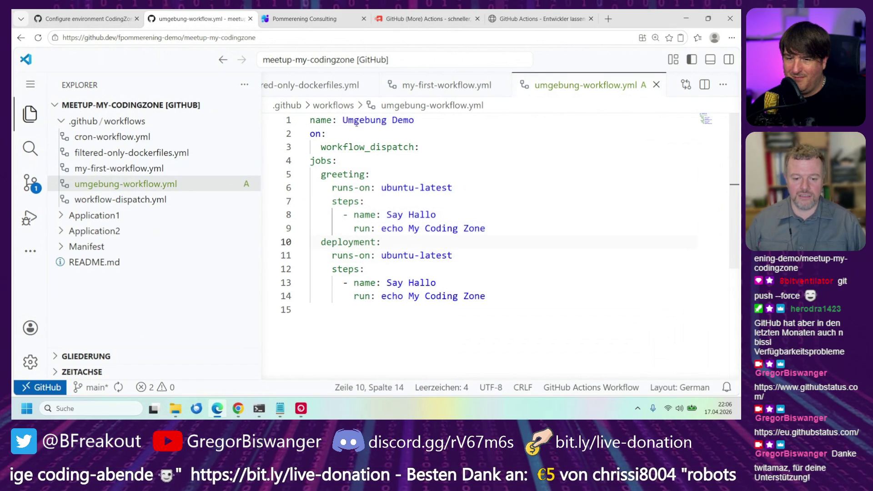
key("Return")
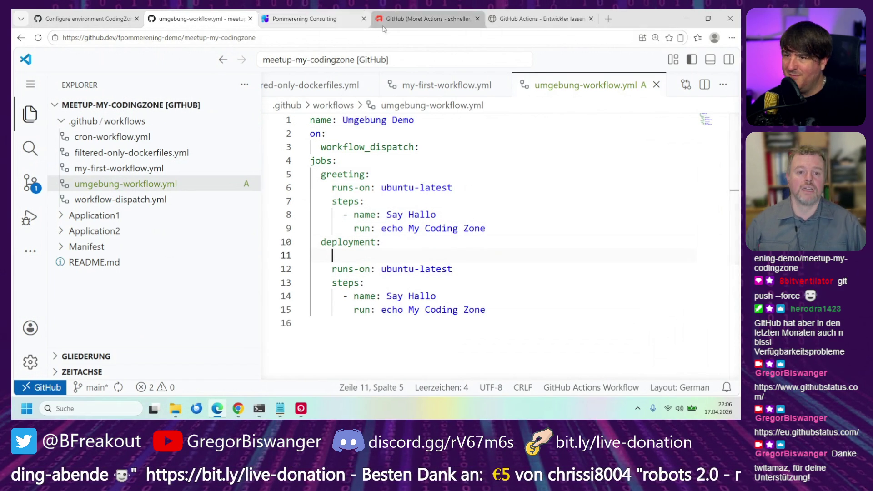
Step: Copy 'environment' from the slides and enter 'environment: Cod' on the new line
left_click(403, 26)
double_click(147, 259)
key("ctrl+c")
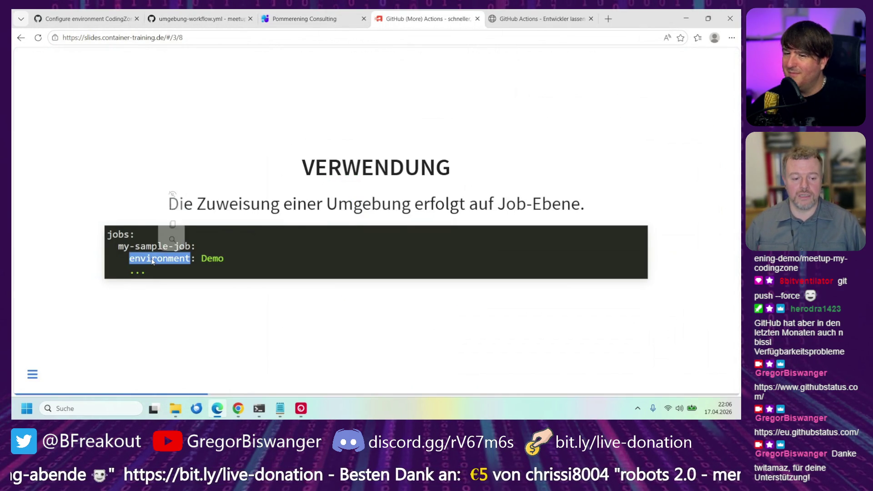
left_click(287, 28)
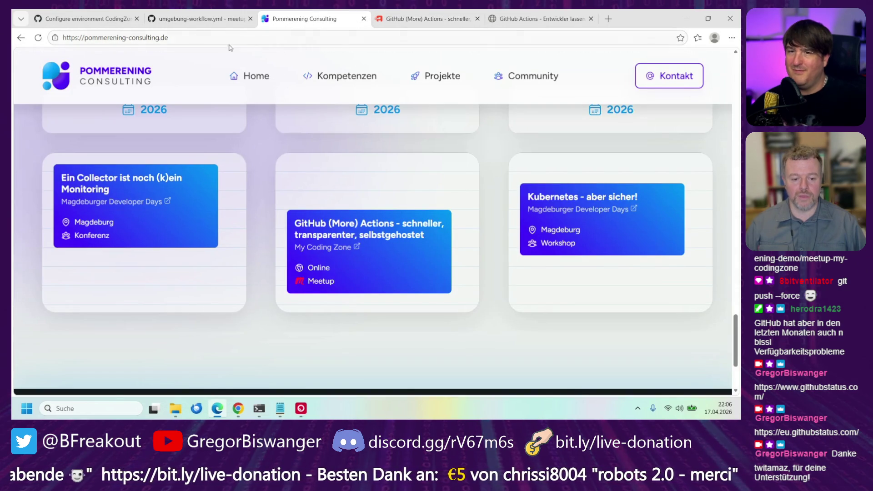
left_click(200, 19)
key("ctrl+v")
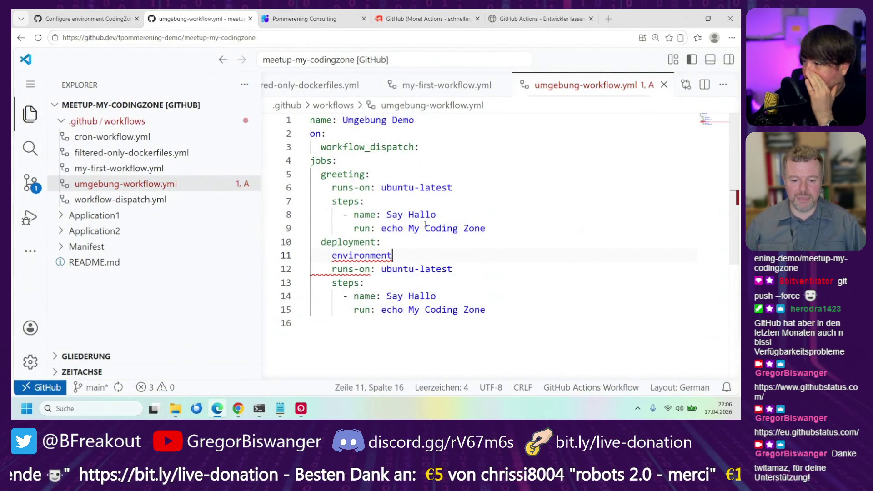
type(": ")
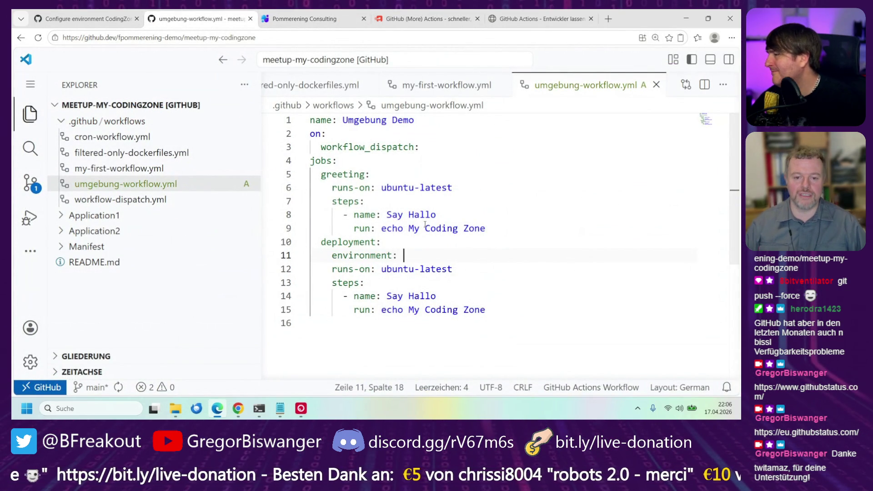
type("d")
key("BackSpace")
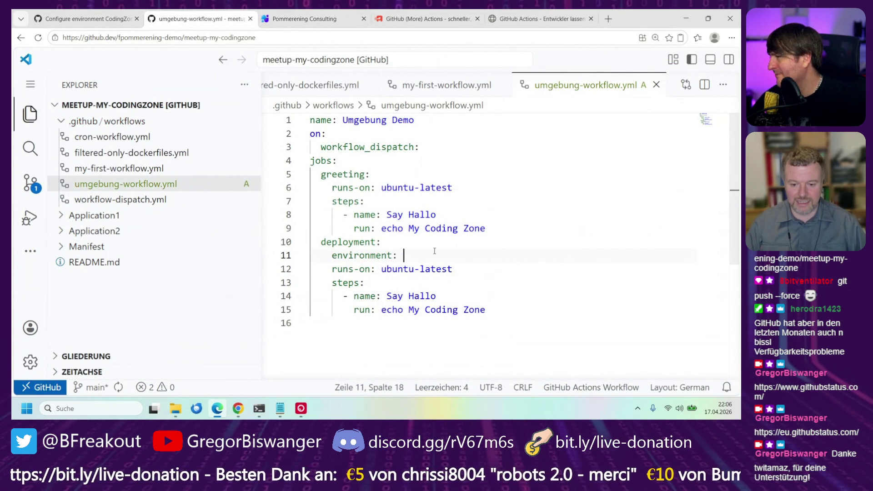
type("Cod")
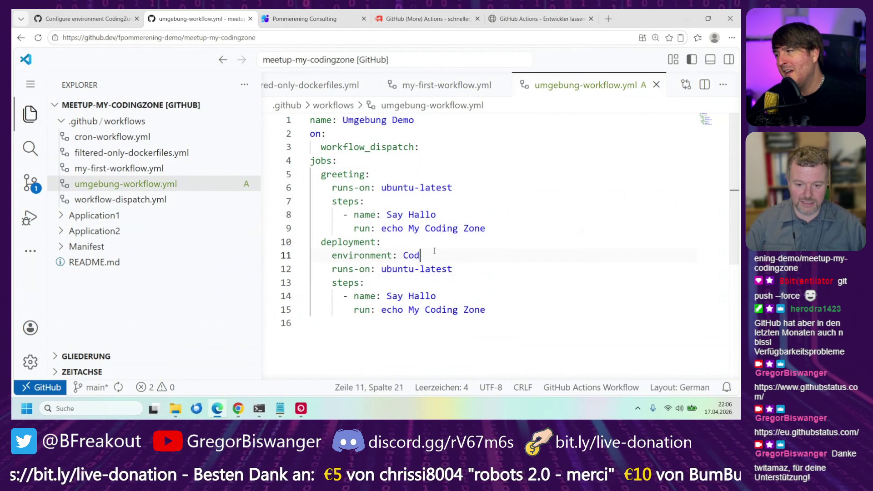
Step: Check the environment name on its settings page, then show the pending source changes
left_click(76, 18)
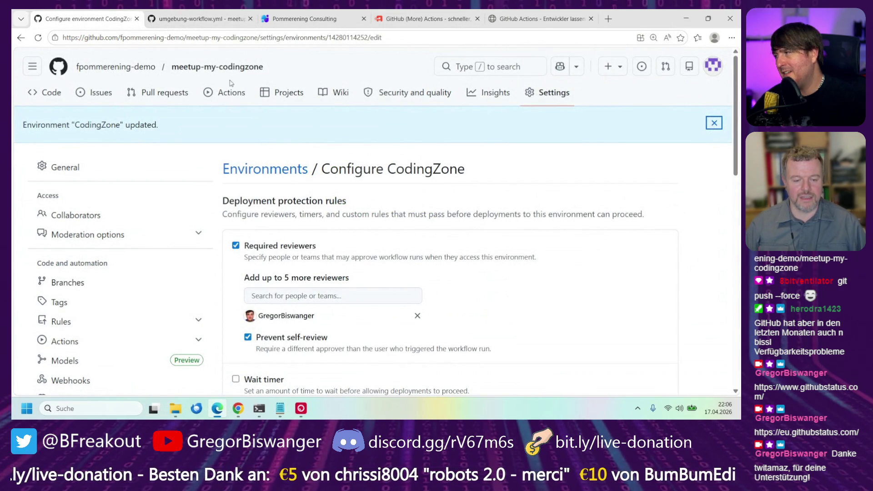
left_click(200, 19)
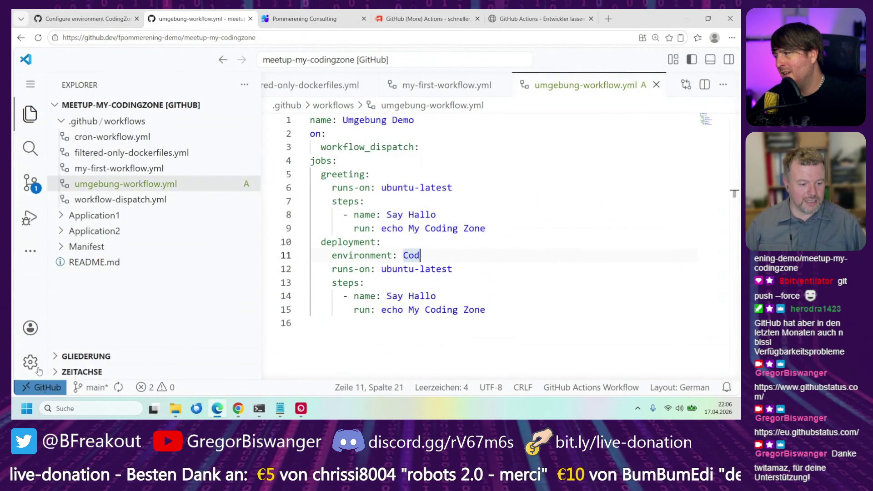
left_click(44, 184)
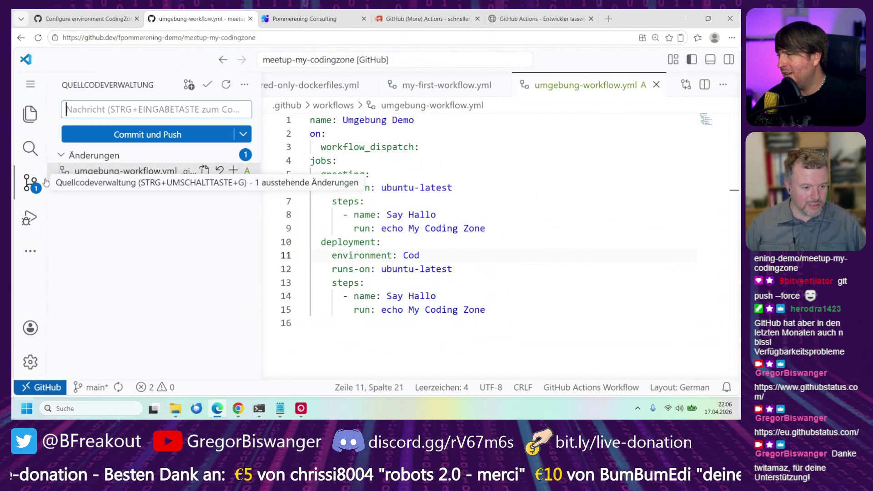
Step: Show the installed extensions and view the GitHub Actions extension details
left_click(30, 251)
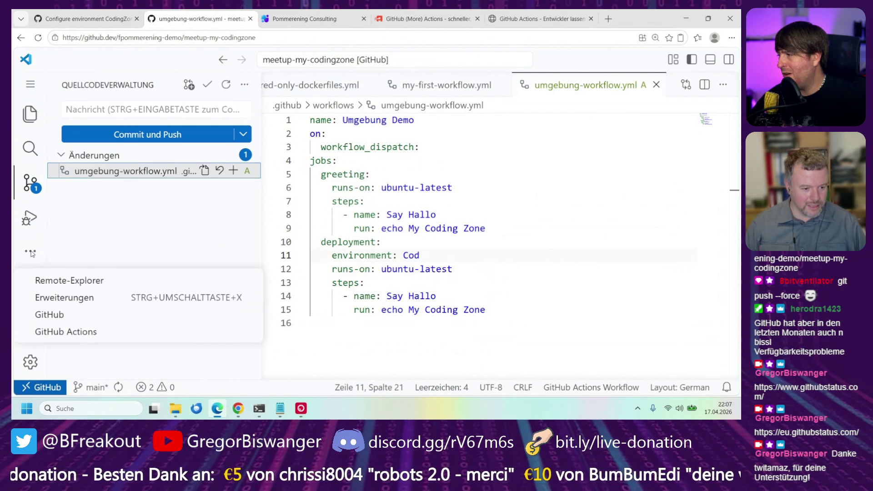
left_click(69, 298)
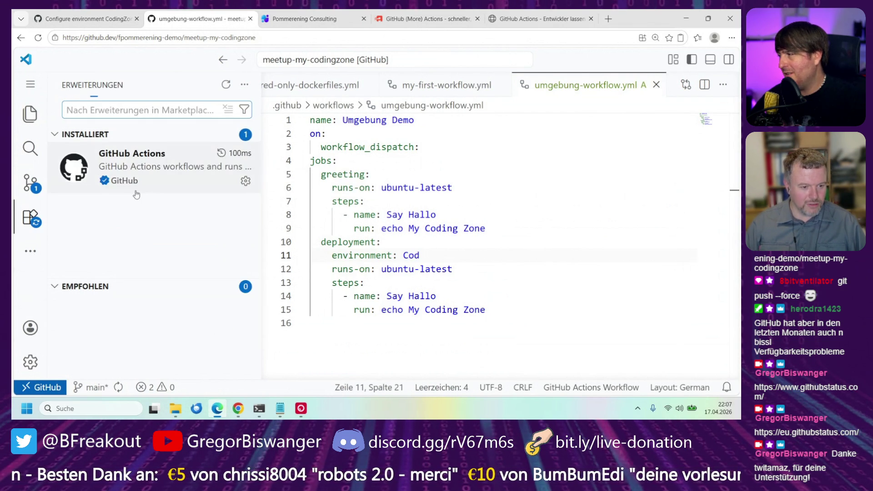
left_click(151, 191)
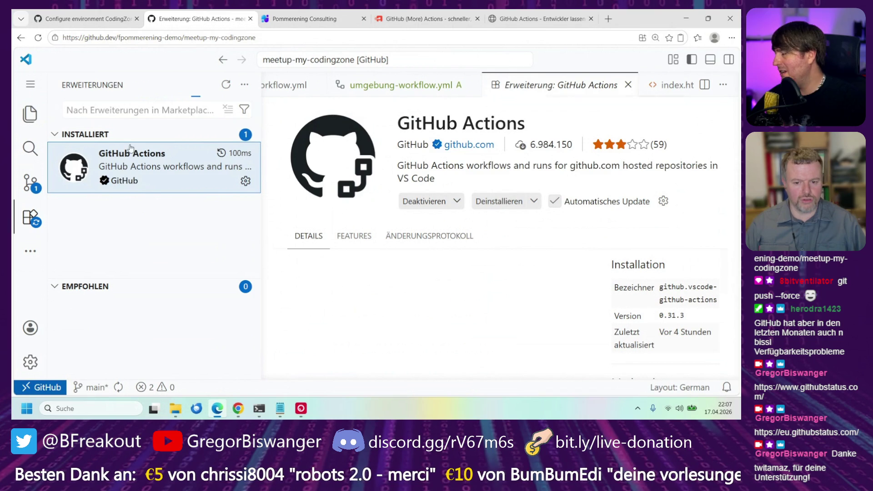
left_click(367, 91)
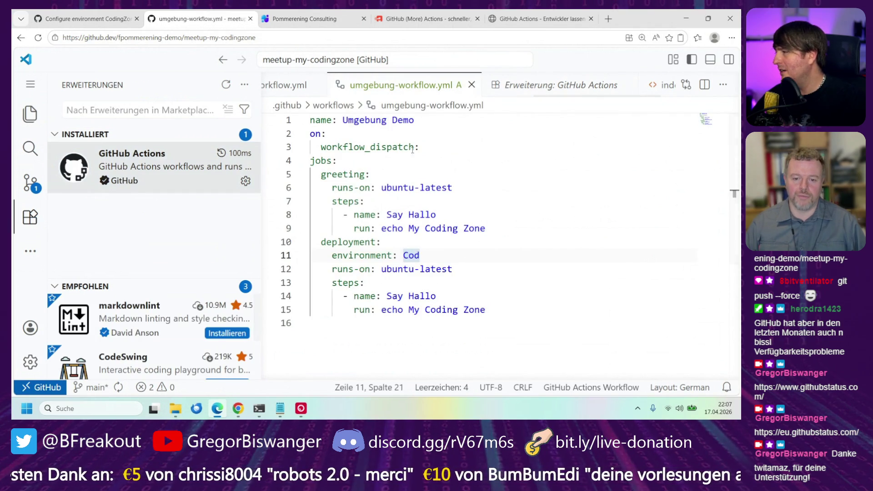
Step: Copy 'CodingZone' from the environment settings and paste it as the deployment job's environment
left_click(56, 19)
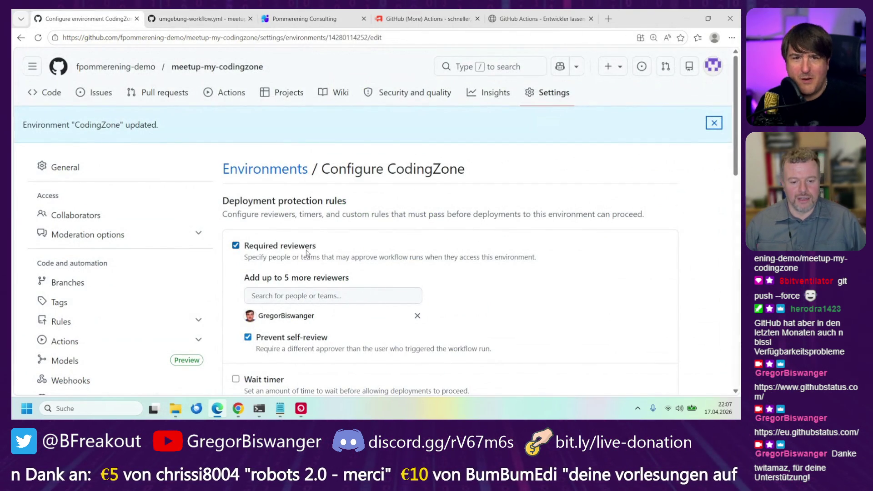
scroll(103, 241, "down", 2)
scroll(103, 249, "up", 2)
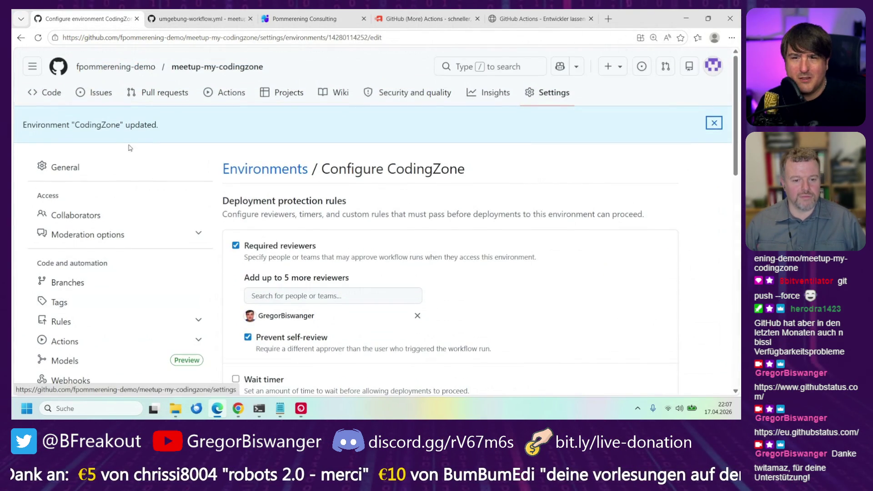
double_click(403, 166)
key("ctrl+c")
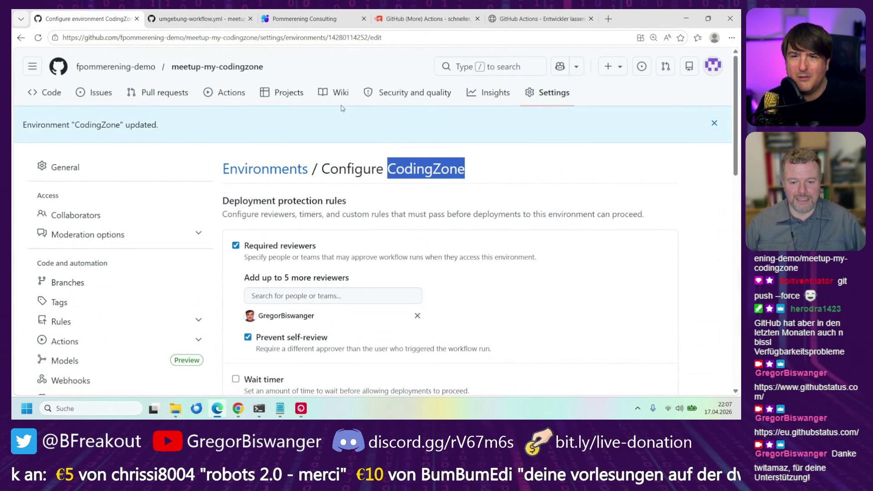
left_click(200, 19)
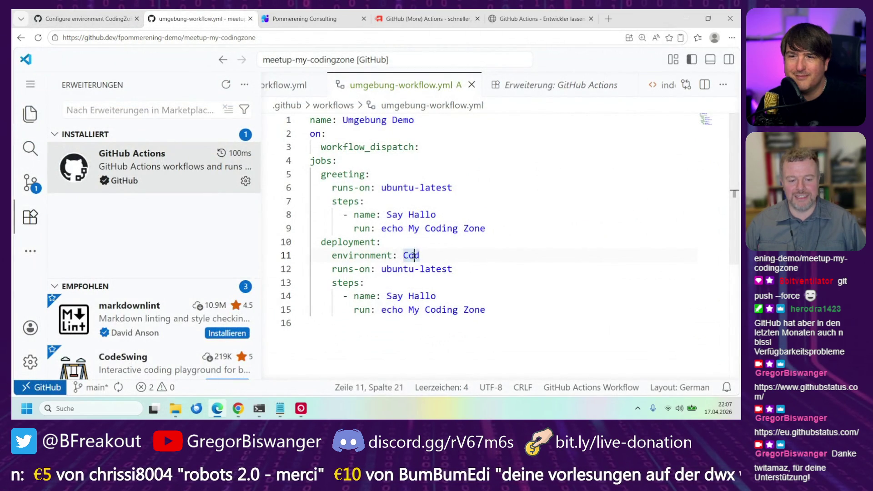
key("ctrl+v")
key("Down")
key("Down")
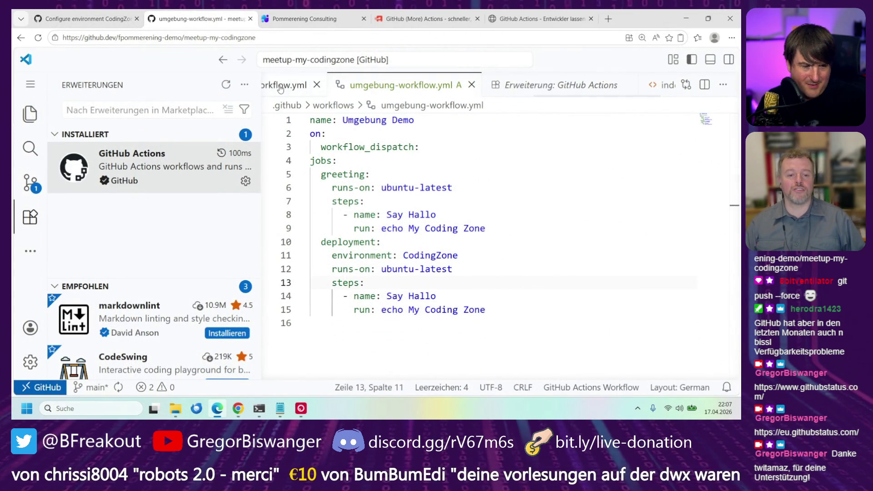
left_click_drag(321, 174, 453, 188)
Step: Rename the first job from greeting to 'build'
left_click(321, 174)
double_click(342, 175)
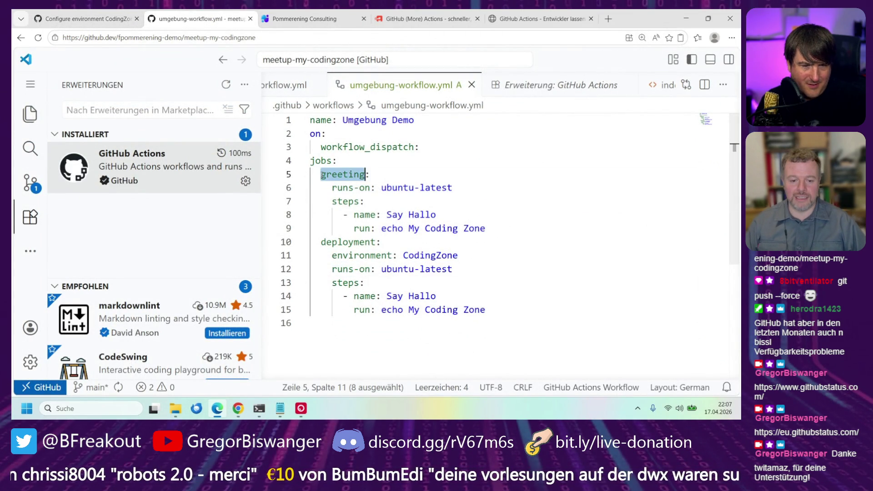
type("buzild:")
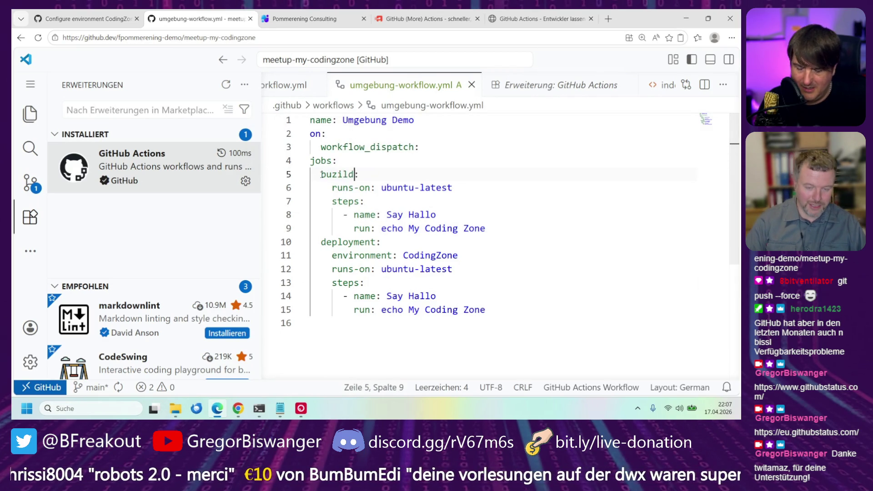
key("BackSpace")
key("BackSpace")
key("BackSpace")
type("ild")
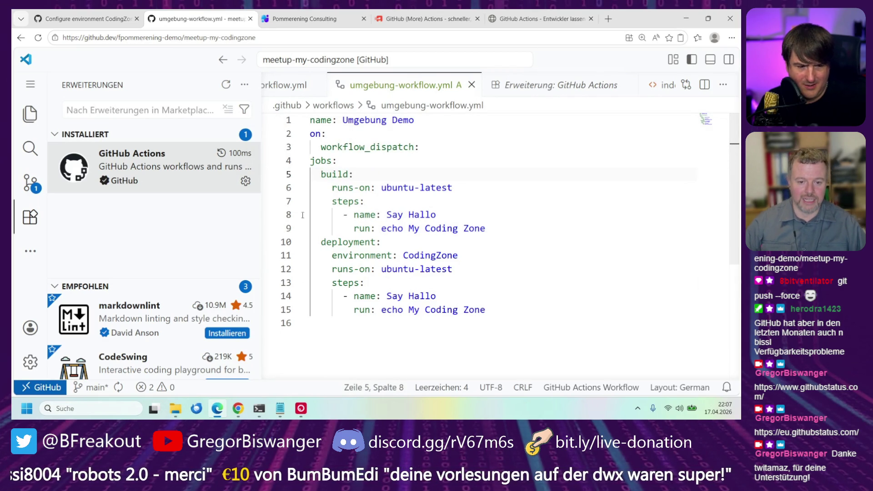
double_click(341, 242)
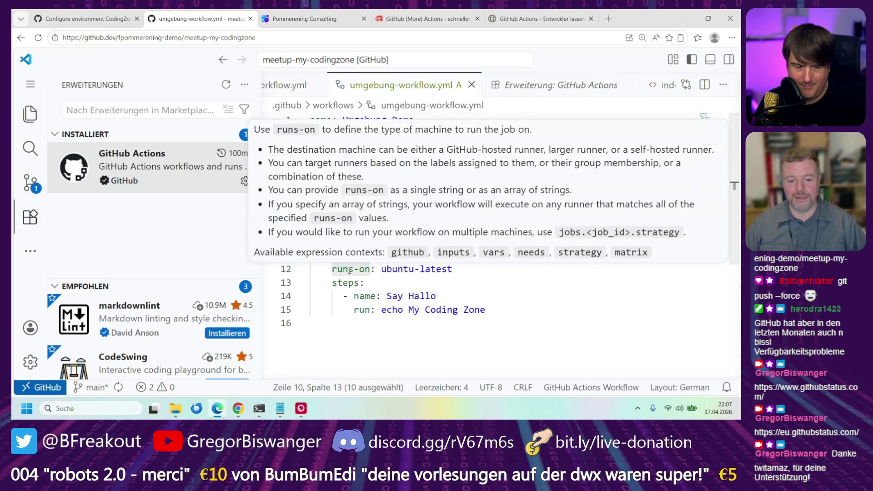
left_click(544, 321)
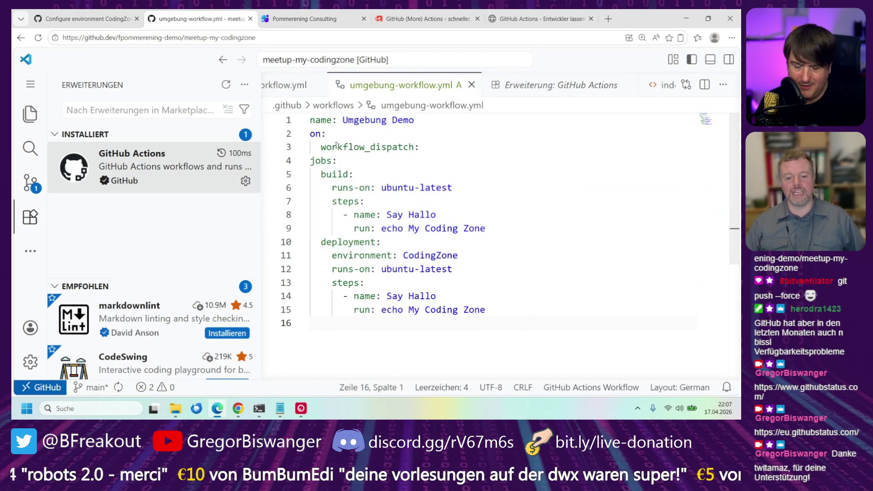
Step: Browse the sidebar views, then close the GitHub Actions extension page
left_click(223, 60)
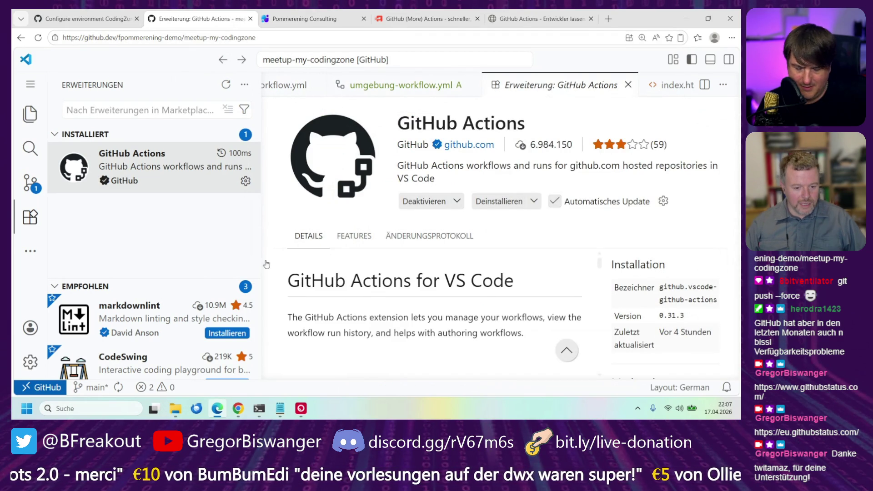
left_click(30, 251)
left_click(28, 254)
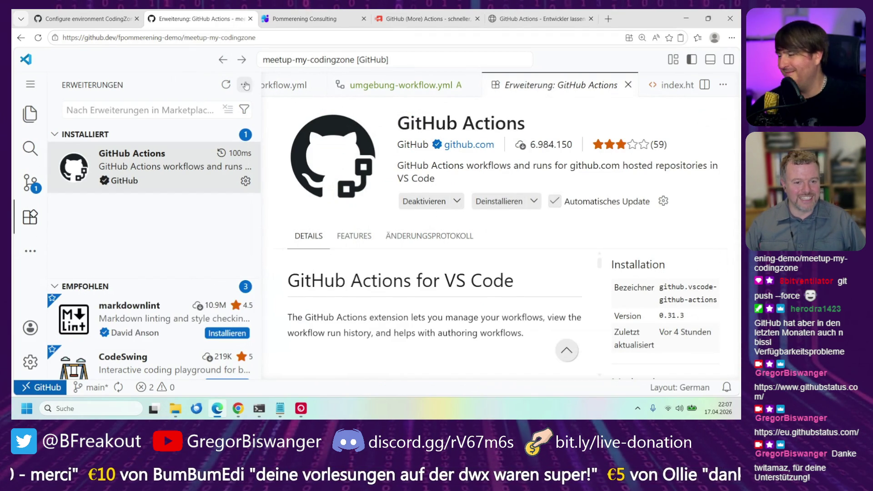
left_click(27, 184)
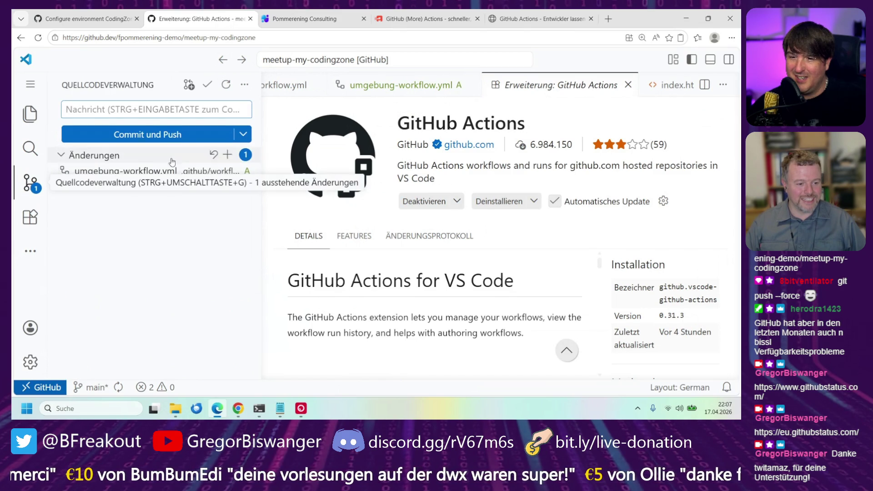
left_click(38, 217)
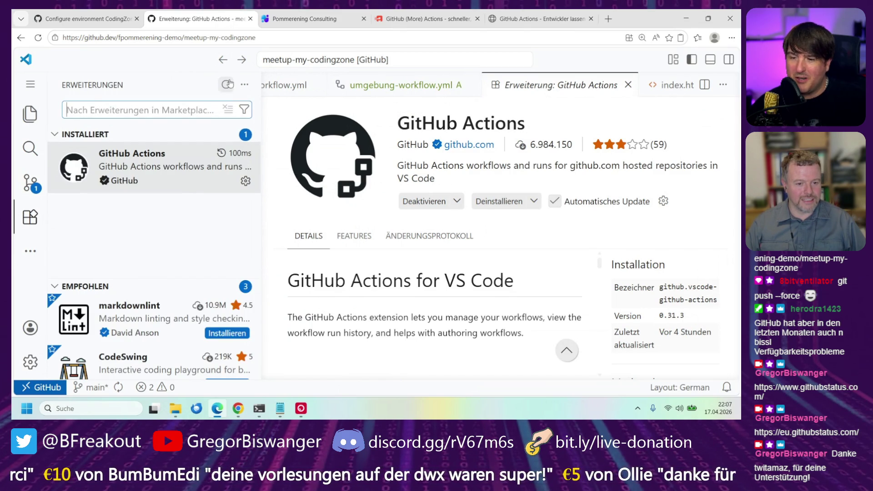
left_click(245, 84)
left_click(245, 85)
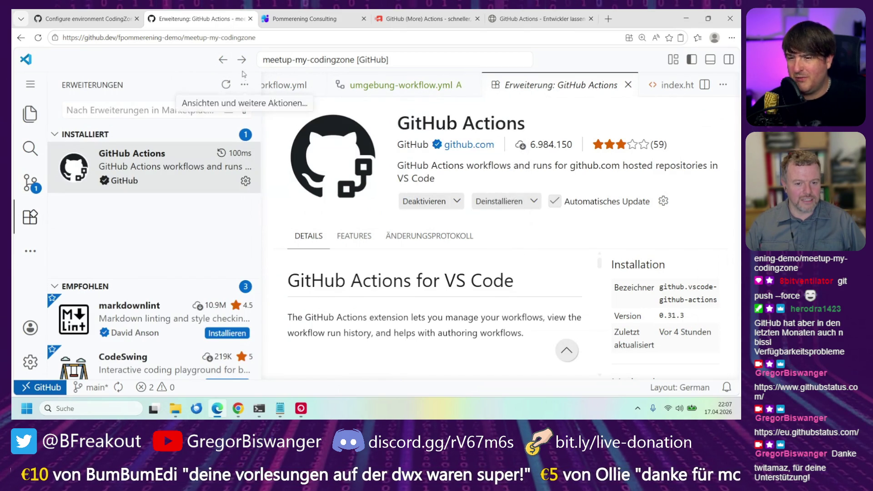
left_click(628, 85)
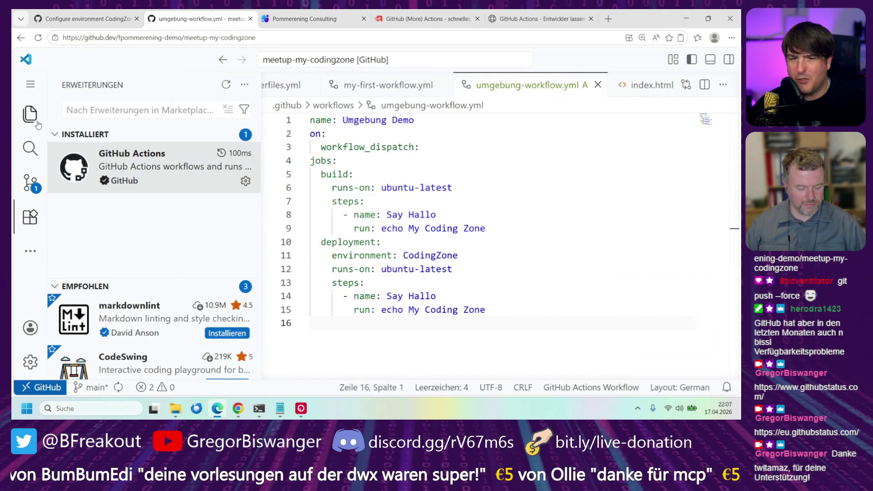
Step: View cron-workflow.yml in the Explorer, widen the editor, and return to umgebung-workflow.yml
left_click(30, 114)
left_click(99, 136)
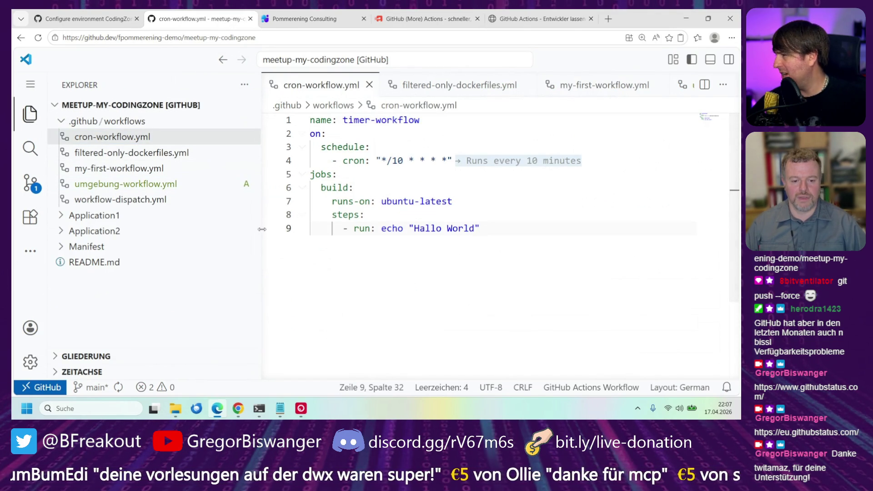
left_click_drag(263, 232, 217, 232)
left_click(649, 89)
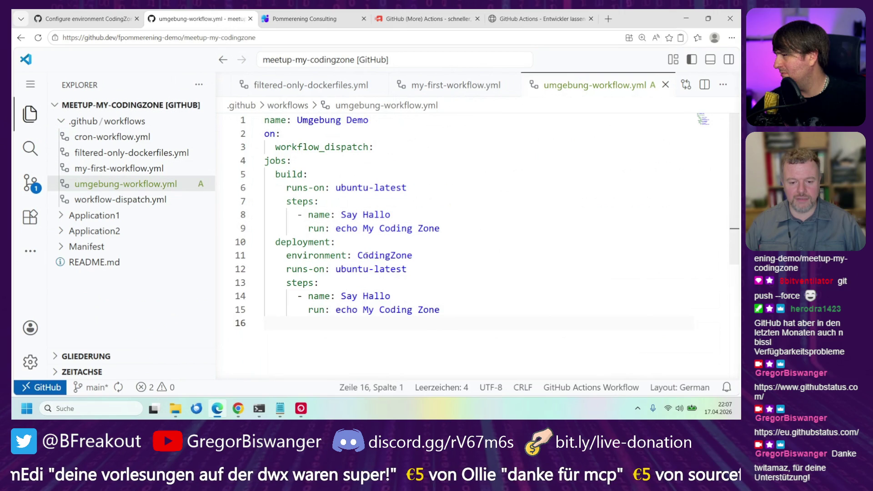
Step: Replace the environment value on line 11 with 'CodingZone' copied from the repo settings
double_click(377, 255)
key("BackSpace")
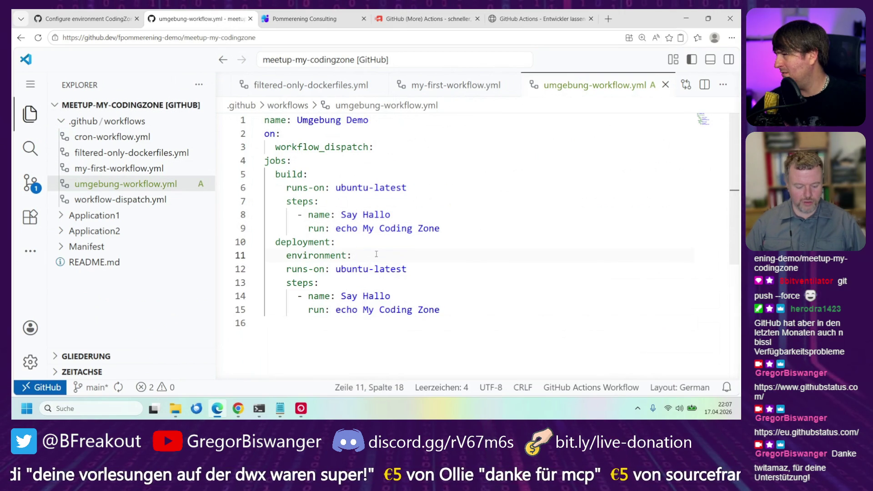
key("ctrl+space")
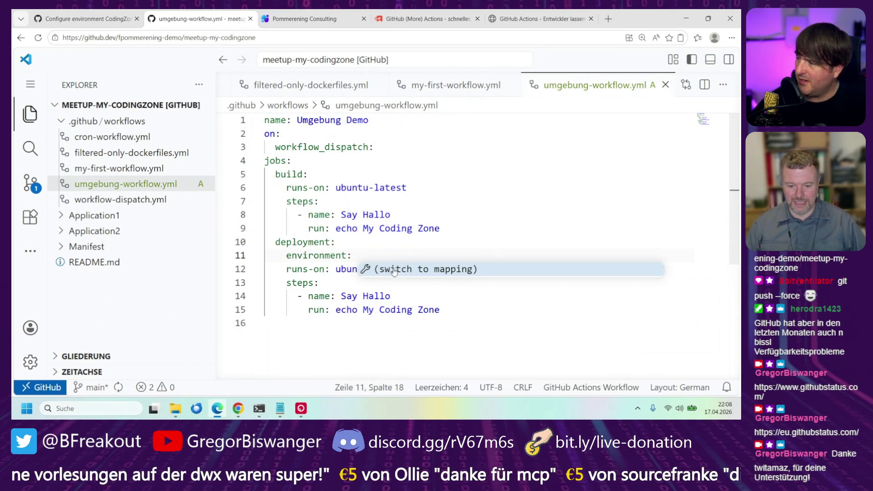
key("Return")
left_click(404, 254)
key("Delete")
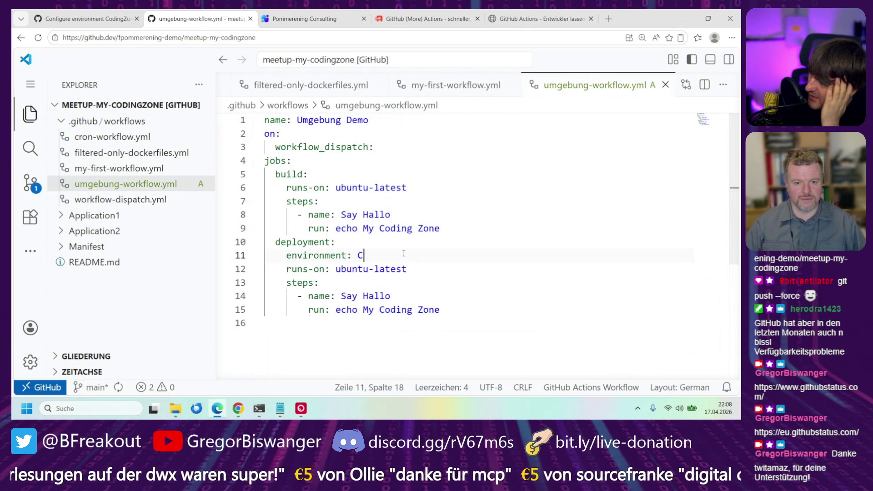
type("Co")
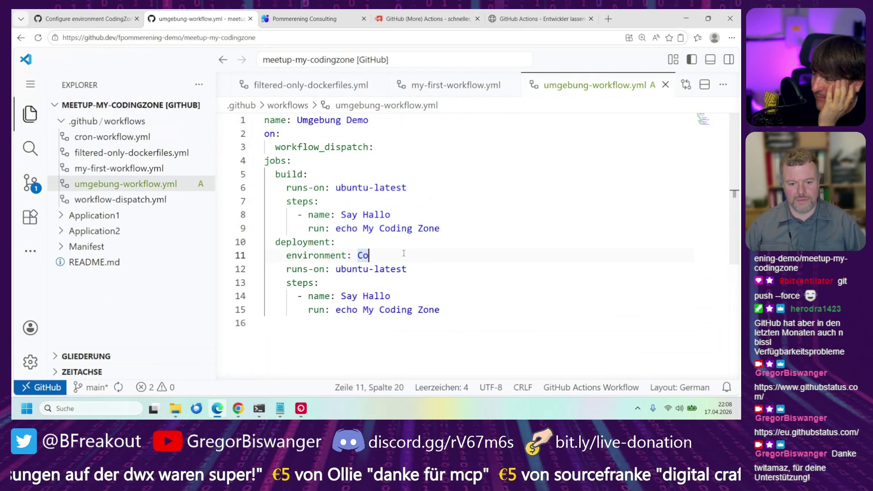
key("BackSpace")
key("BackSpace")
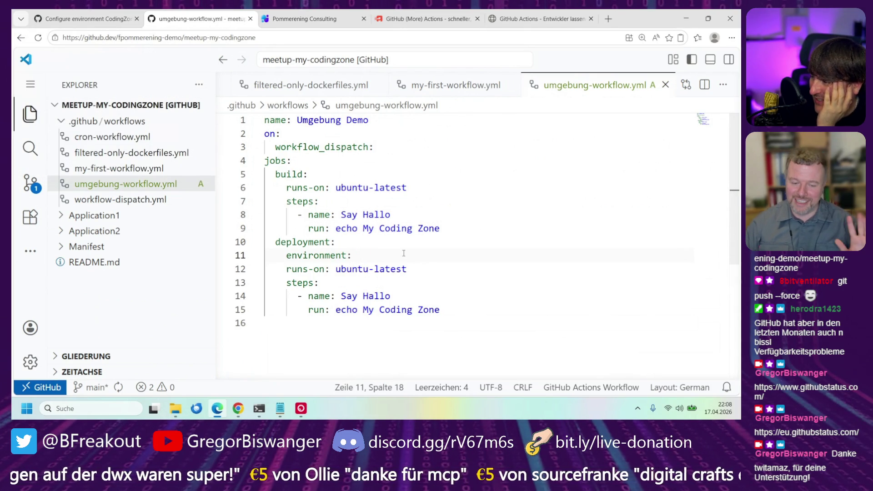
left_click(113, 20)
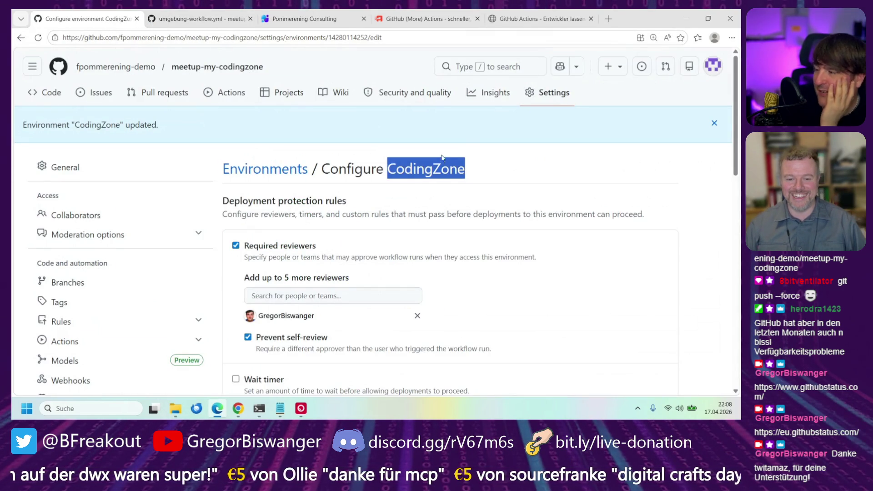
left_click(198, 17)
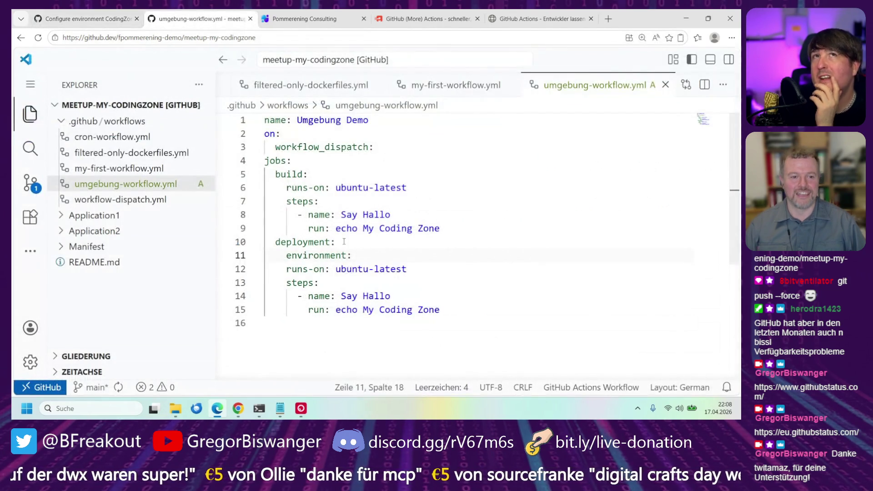
key("ctrl+v")
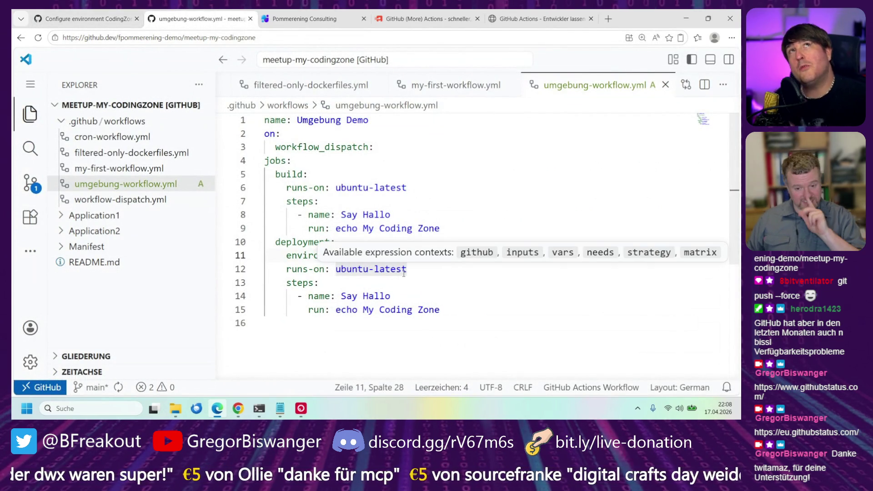
left_click(446, 287)
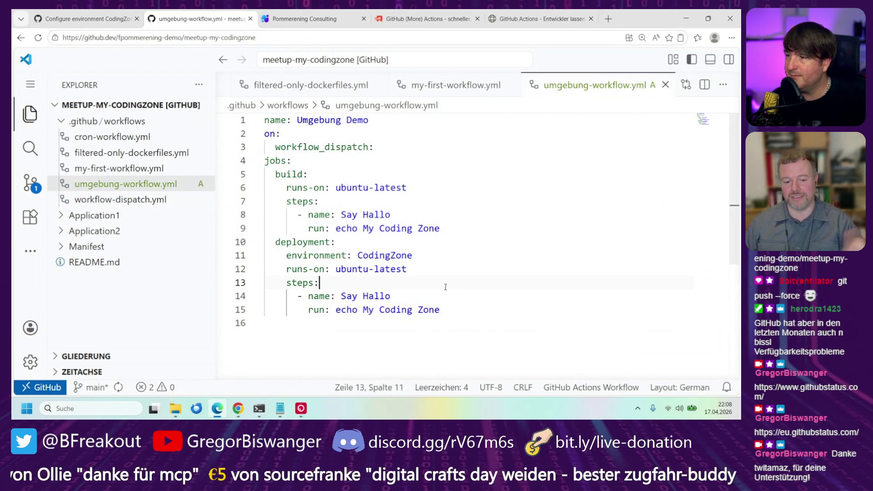
mouse_move(292, 285)
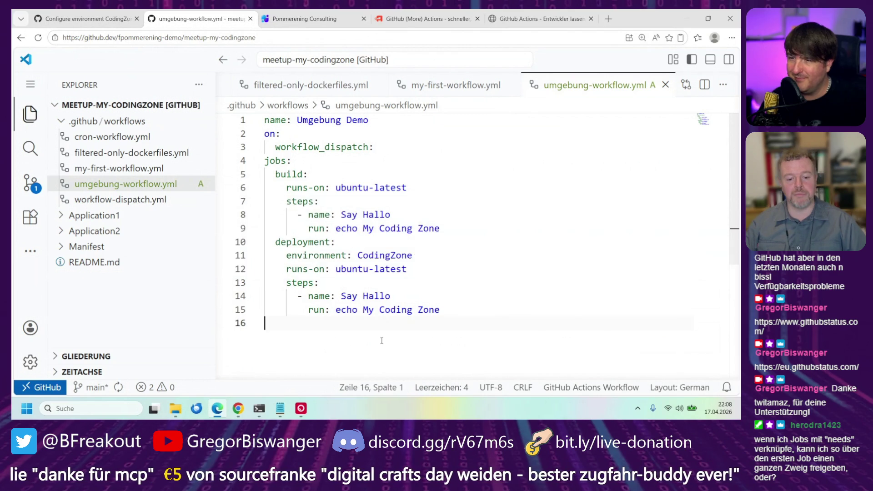
left_click(355, 244)
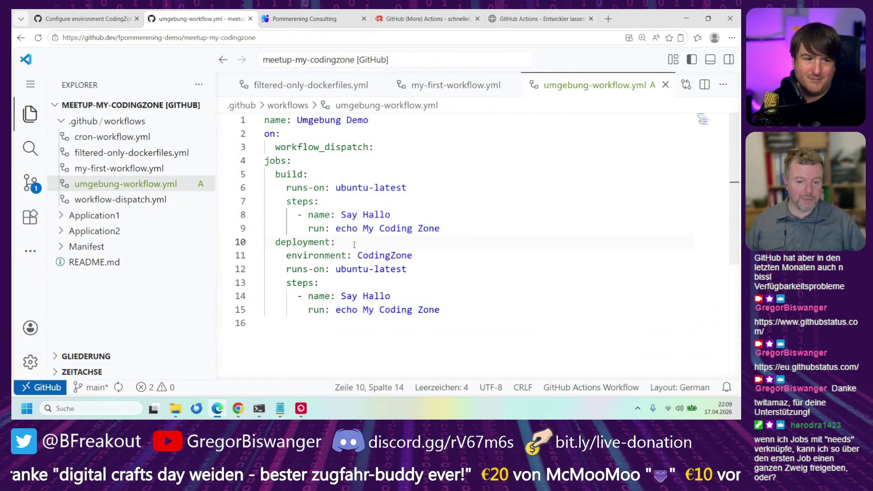
key("Down")
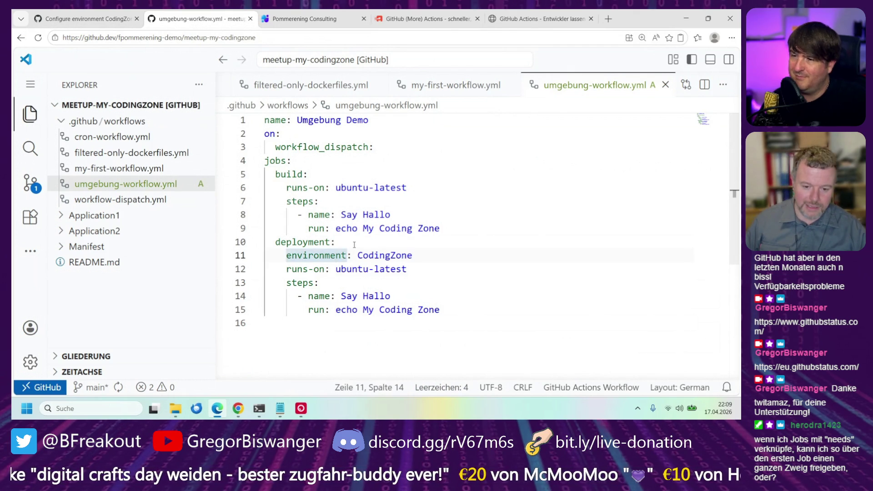
key("Up")
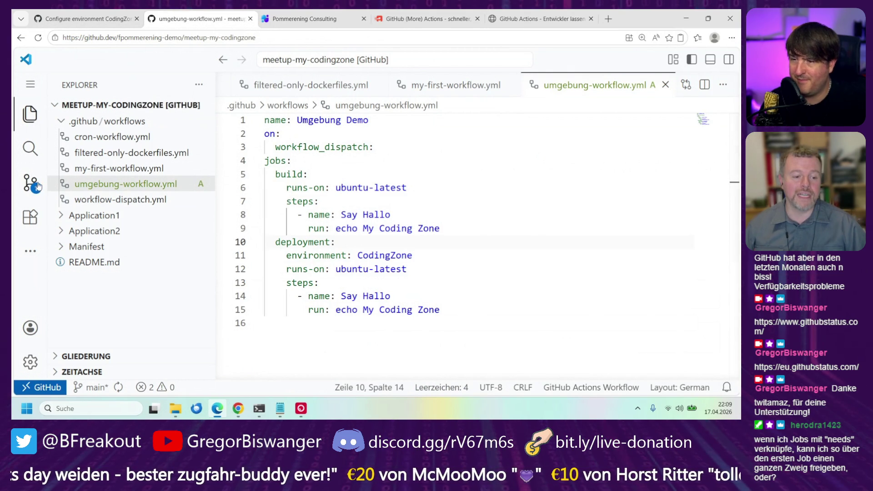
Step: Enter the commit message 'Umgebungen' and commit and push umgebung-workflow.yml
left_click(23, 185)
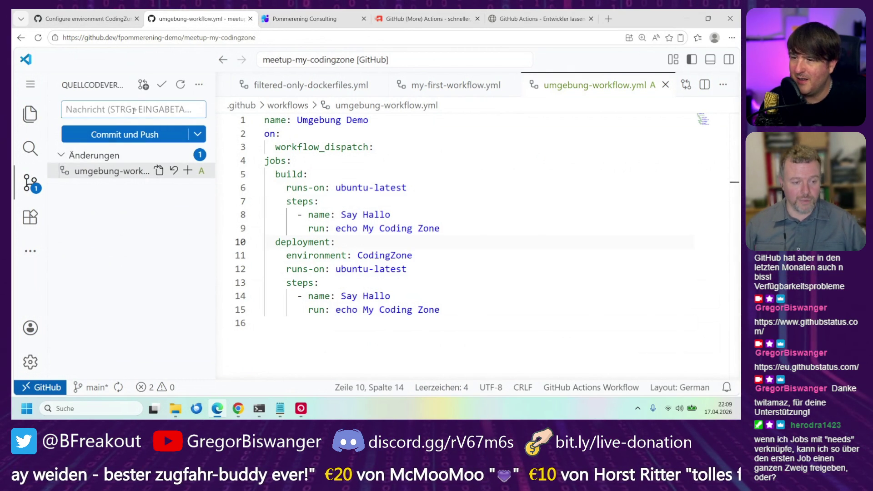
type("UMge")
key("BackSpace")
key("BackSpace")
key("BackSpace")
type("mgebungen")
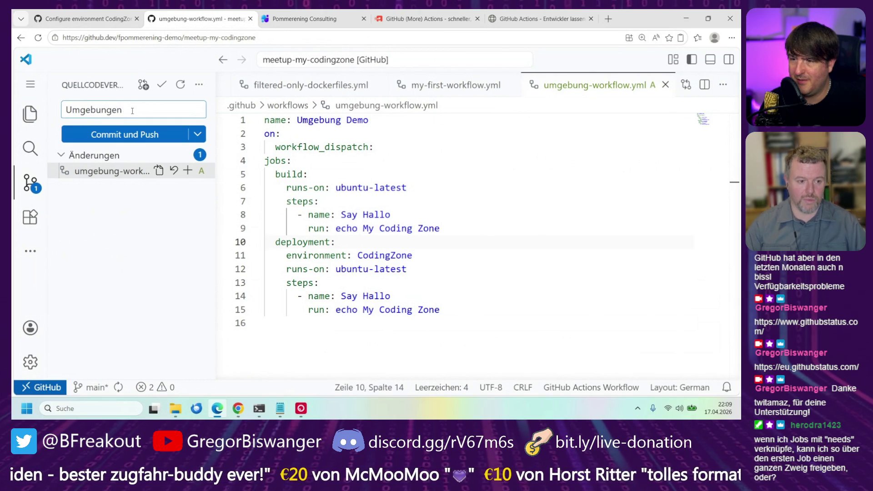
left_click(98, 135)
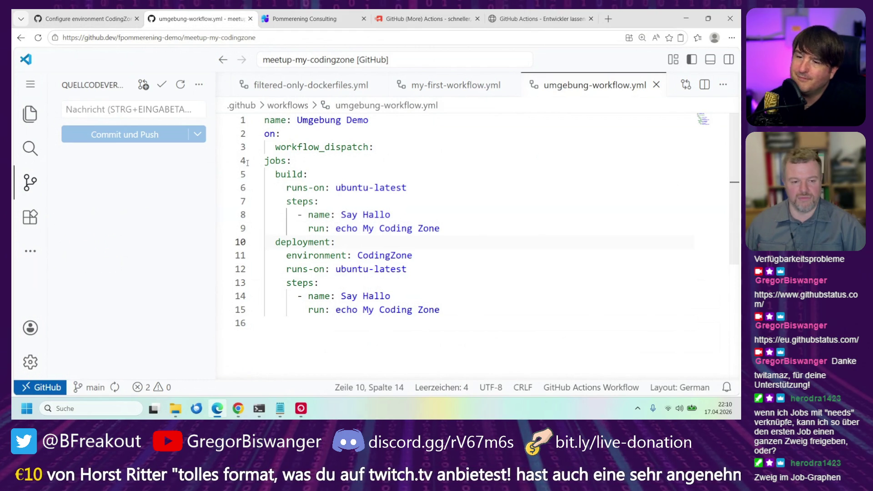
Step: Start a manual run of the Umgebung Demo workflow on branch main
left_click(103, 20)
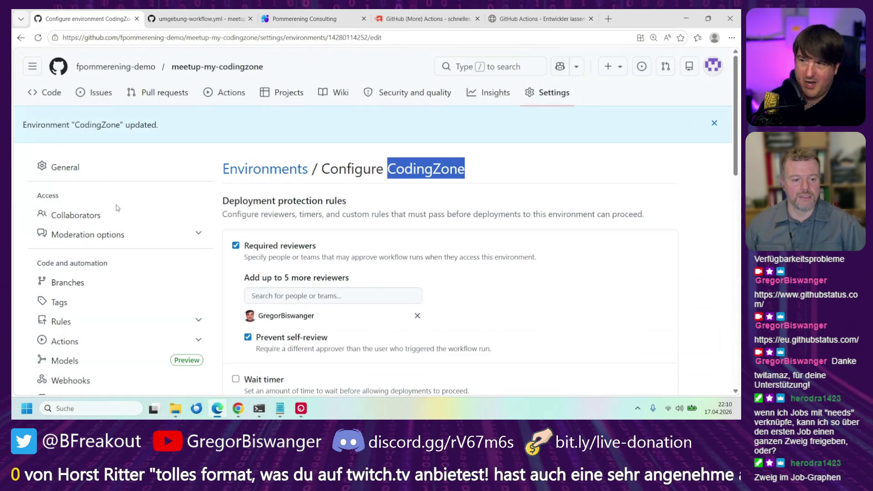
left_click(235, 96)
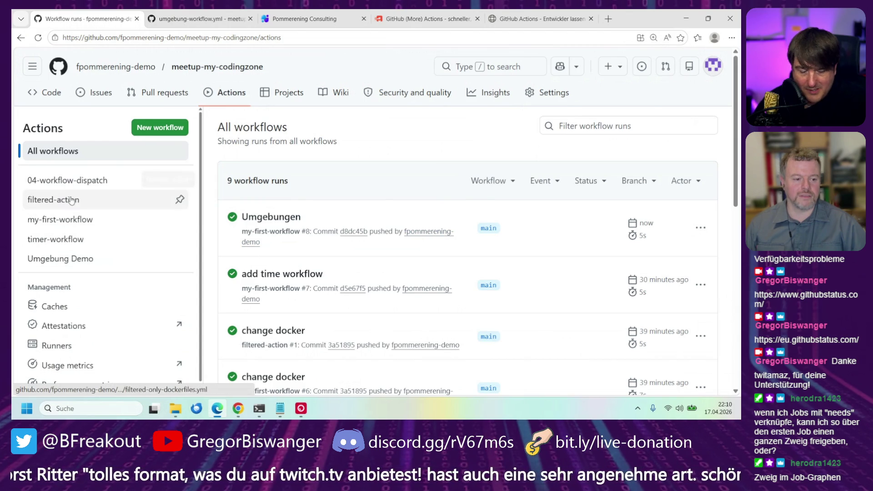
left_click(62, 260)
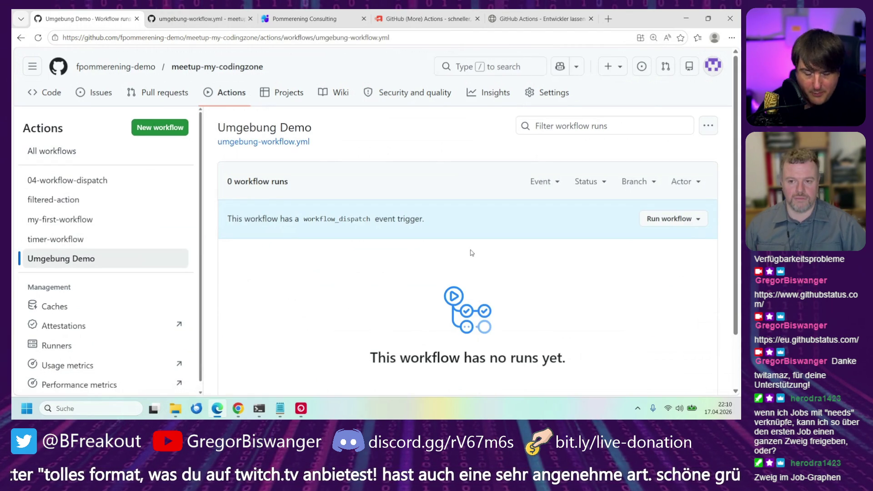
left_click(696, 218)
left_click(550, 297)
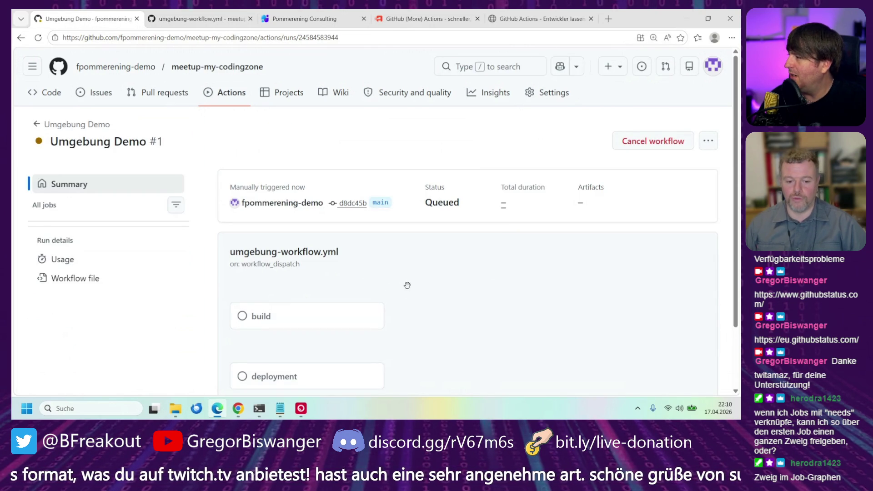
Step: Open the run's deployment job that is waiting for review
scroll(467, 297, "down", 1)
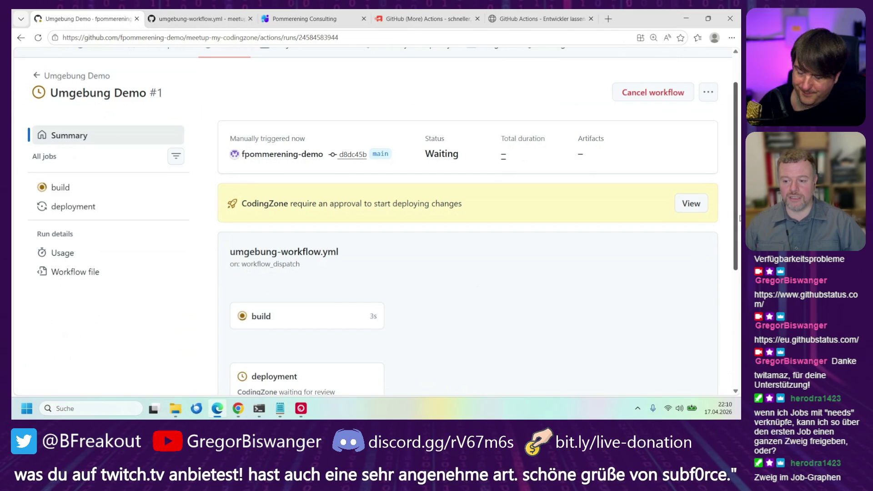
scroll(739, 232, "down", 1)
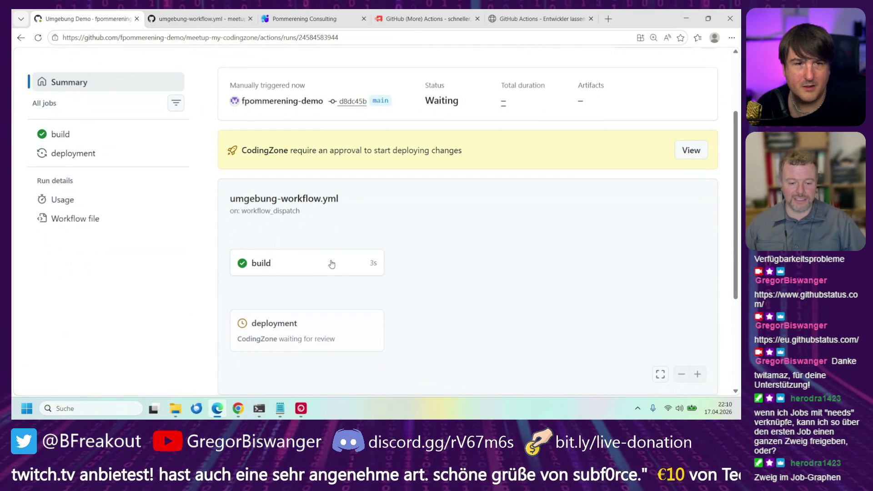
left_click(289, 327)
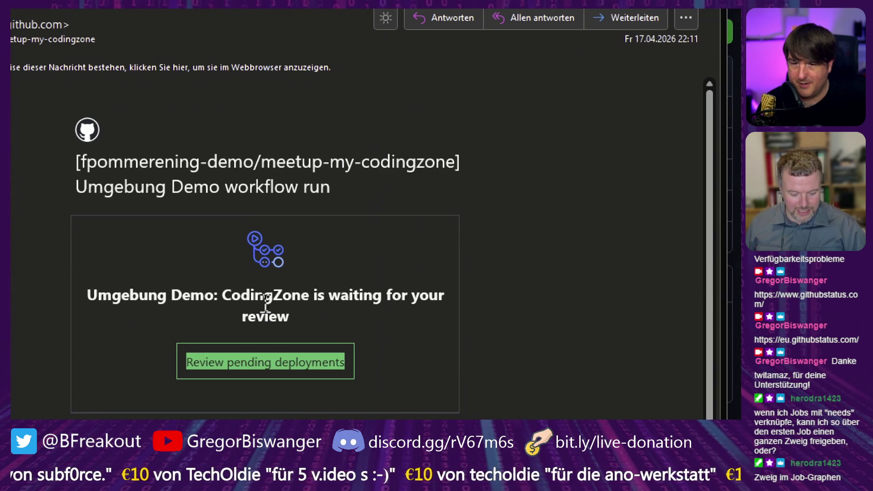
Step: Follow the Deployment review email link to the pending CodingZone review on GitHub
left_click_drag(265, 302, 505, 299)
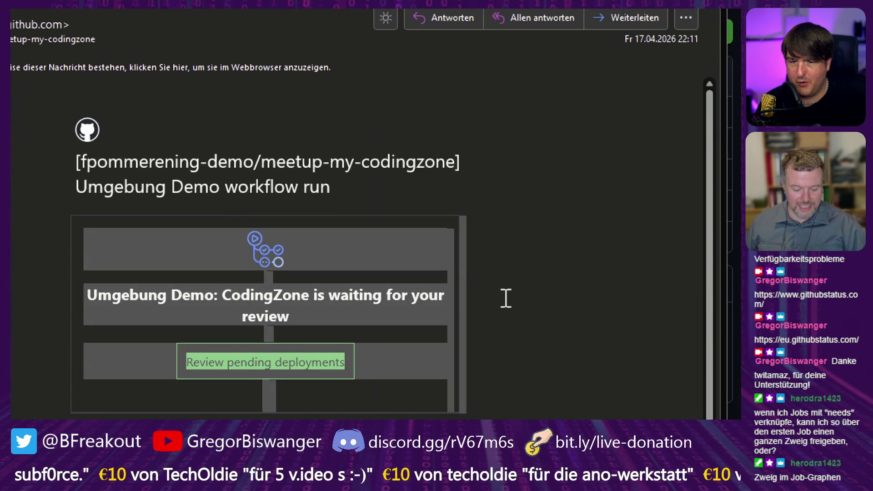
left_click(417, 300)
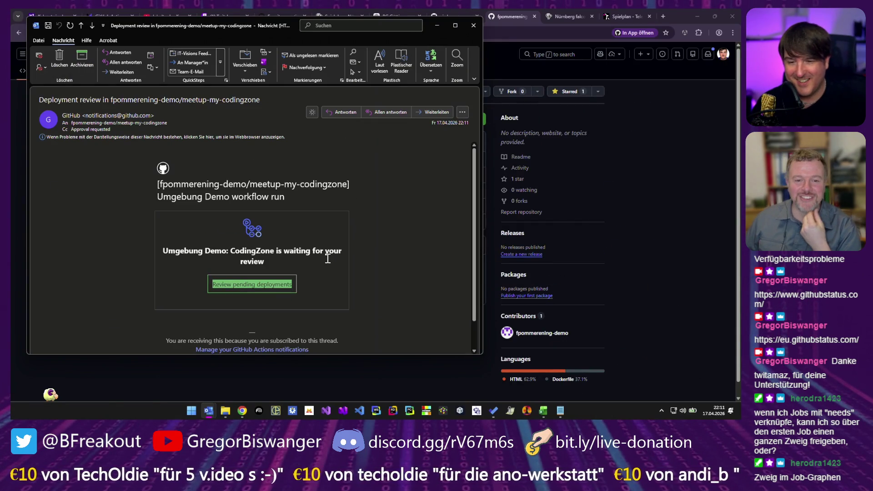
left_click(273, 288)
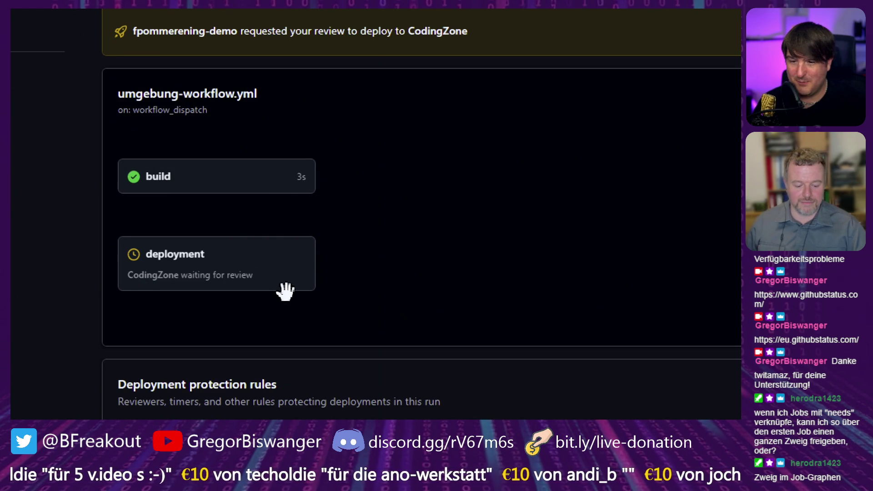
scroll(418, 309, "down", 1)
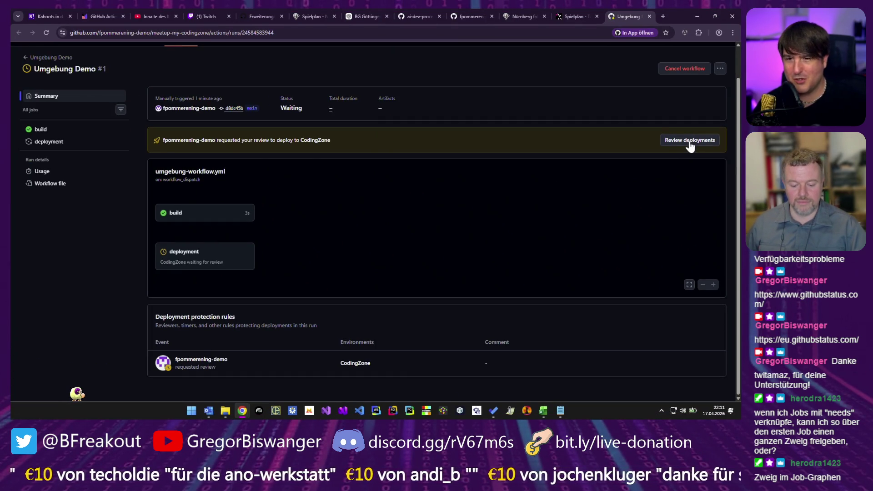
Step: Inspect the CodingZone deployment review, ticking and unticking it, and close it without approving
left_click(680, 142)
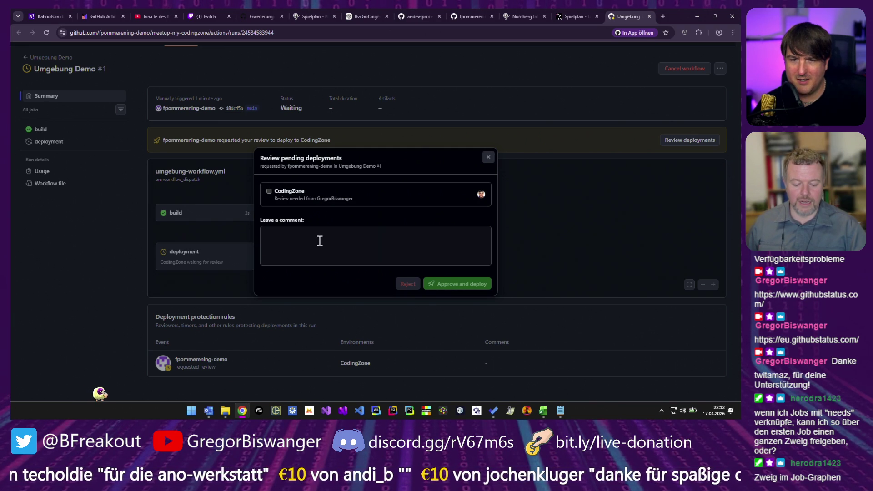
left_click(312, 196)
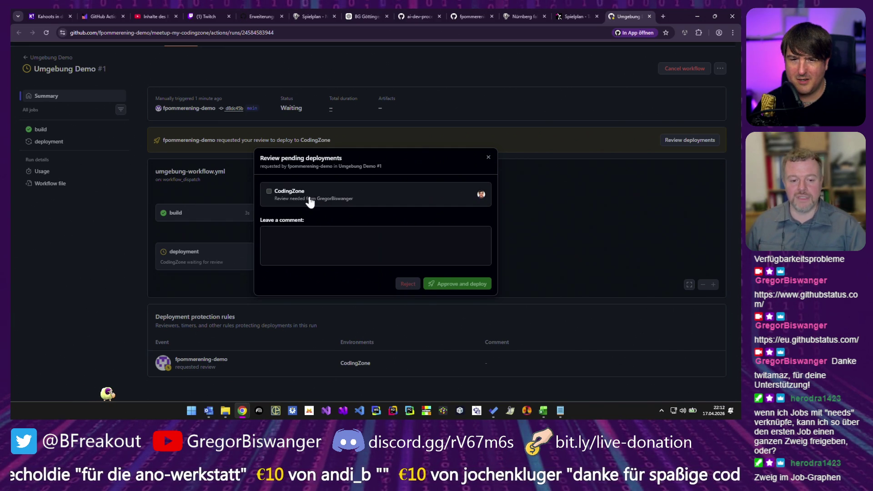
left_click(336, 195)
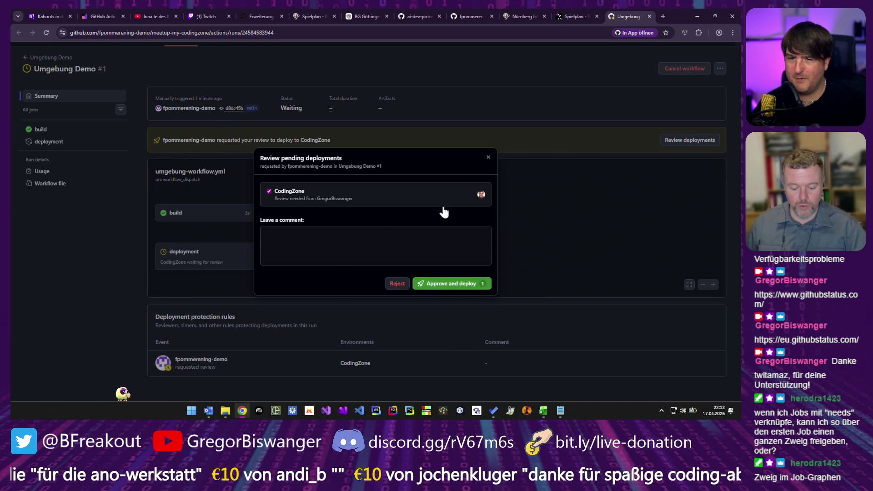
left_click(409, 203)
left_click(488, 158)
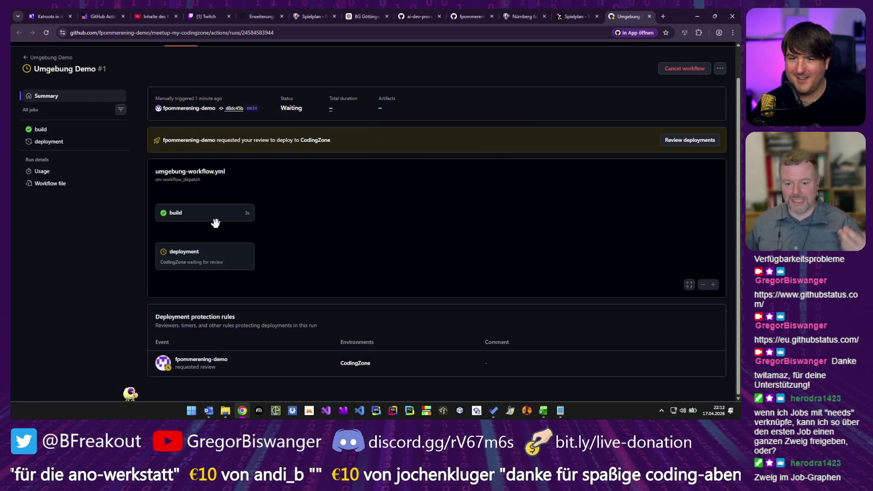
left_click(231, 262)
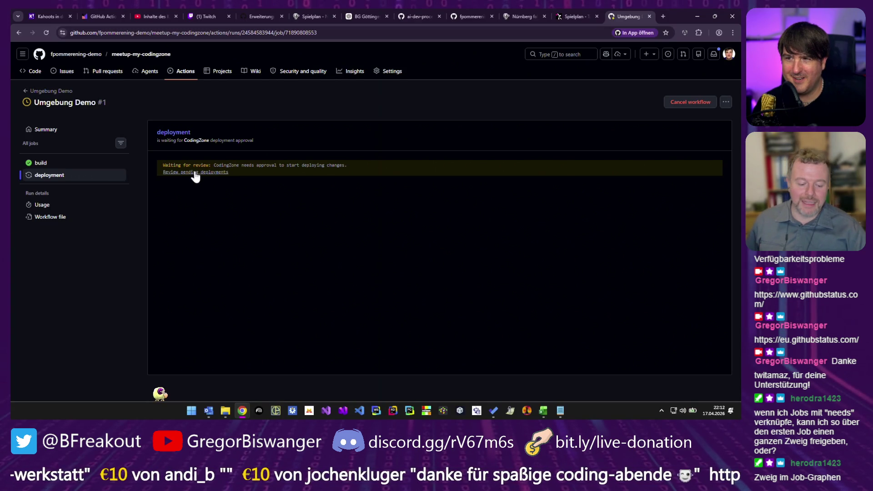
left_click(194, 172)
left_click(488, 157)
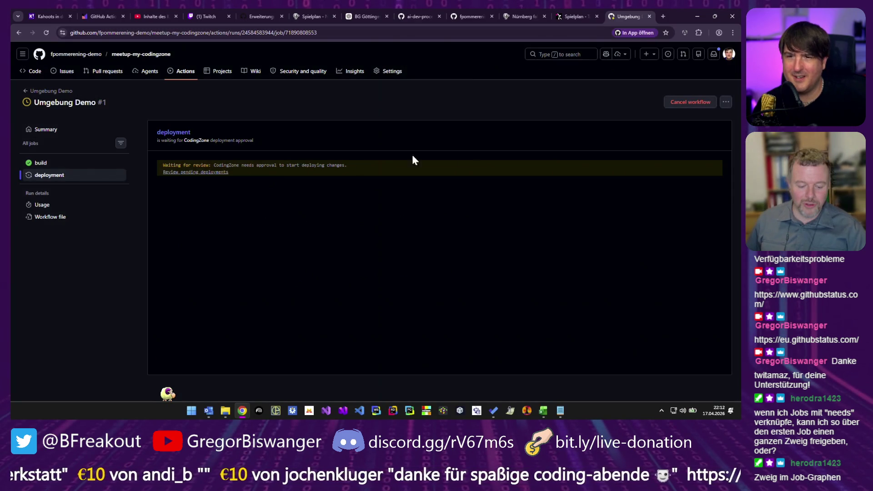
Step: Open the repository's Code page in a new tab and switch to it
right_click(31, 76)
left_click(50, 80)
left_click(623, 14)
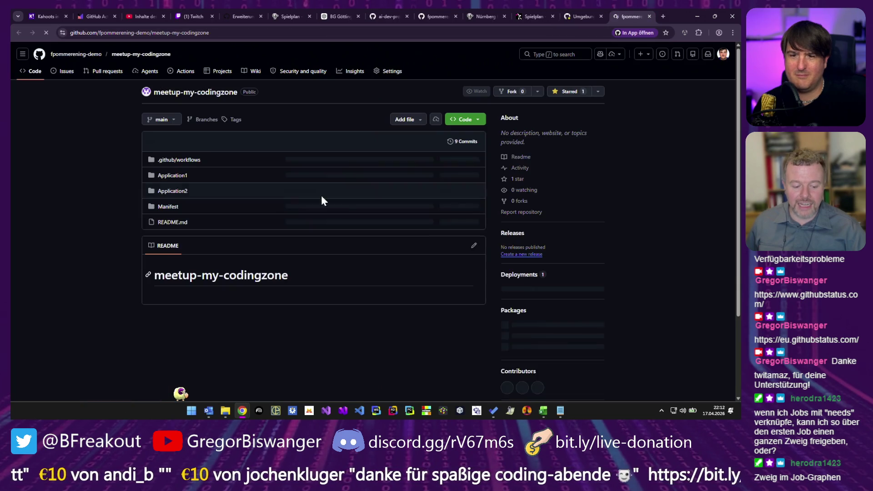
triple_click(197, 279)
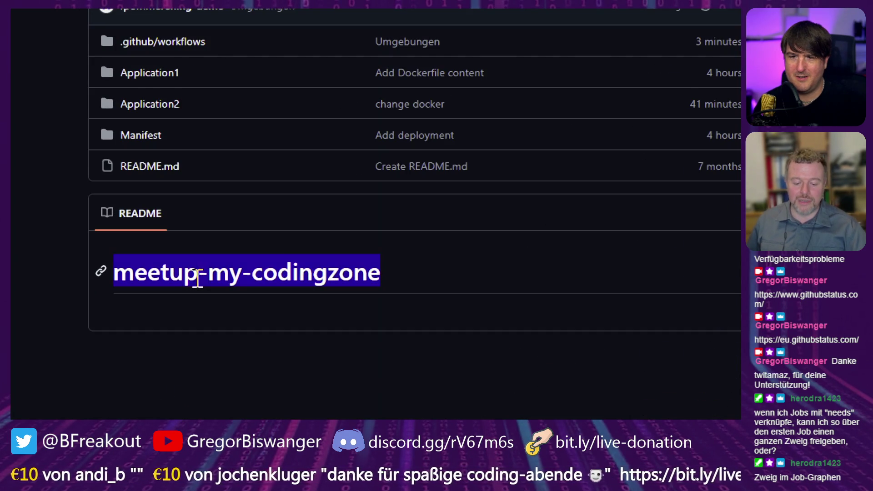
scroll(245, 370, "down", 1)
left_click(246, 366)
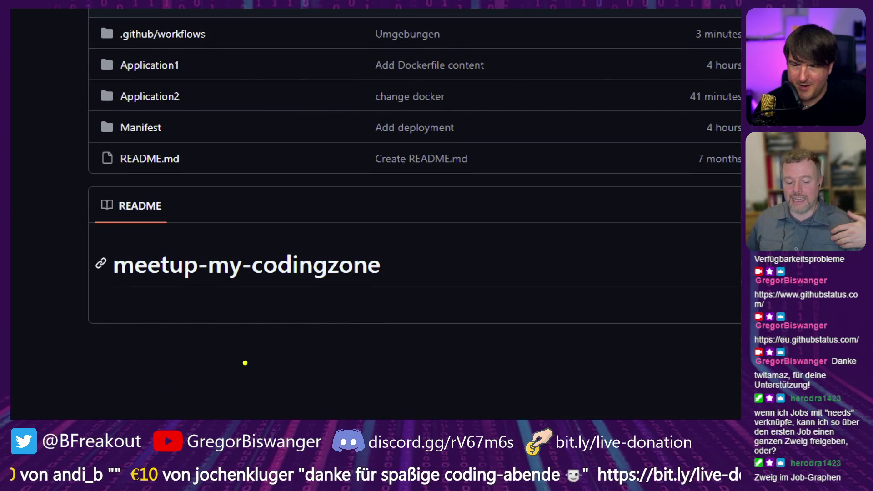
type("mggg")
key("BackSpace")
key("BackSpace")
key("BackSpace")
type("hhh... wo ist de")
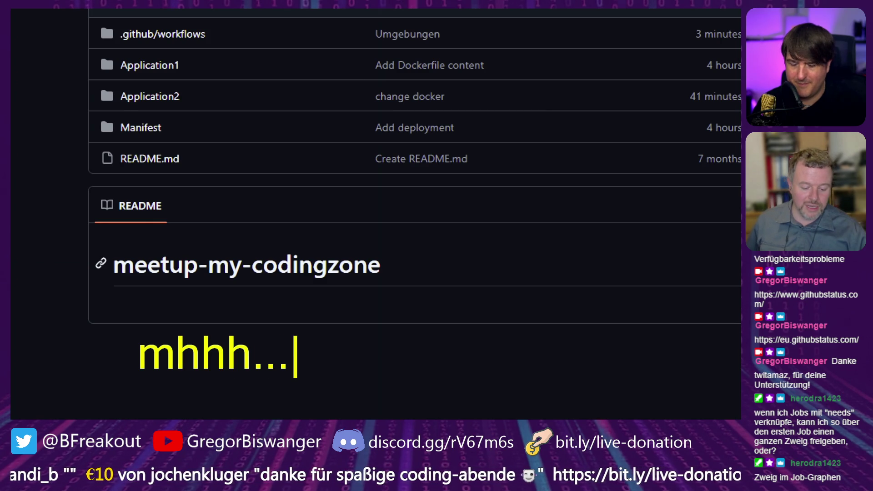
type("r Zb")
key("BackSpace")
key("BackSpace")
type("Unit-Test?")
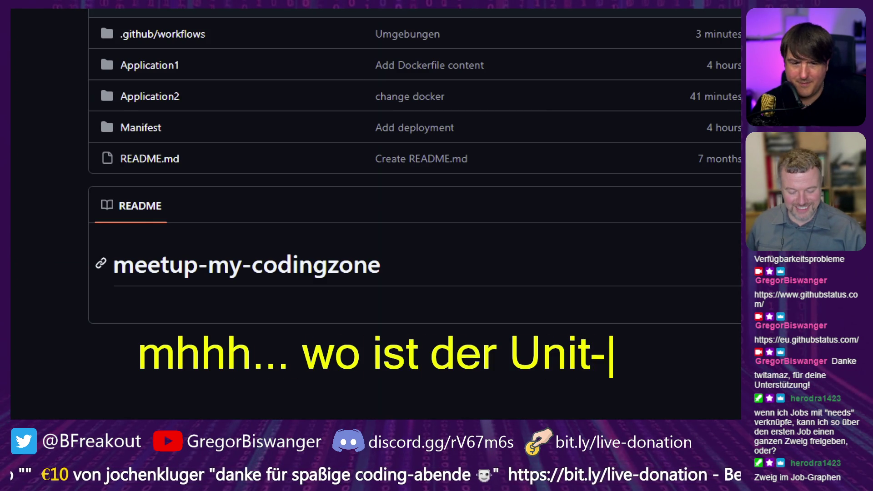
key("Escape")
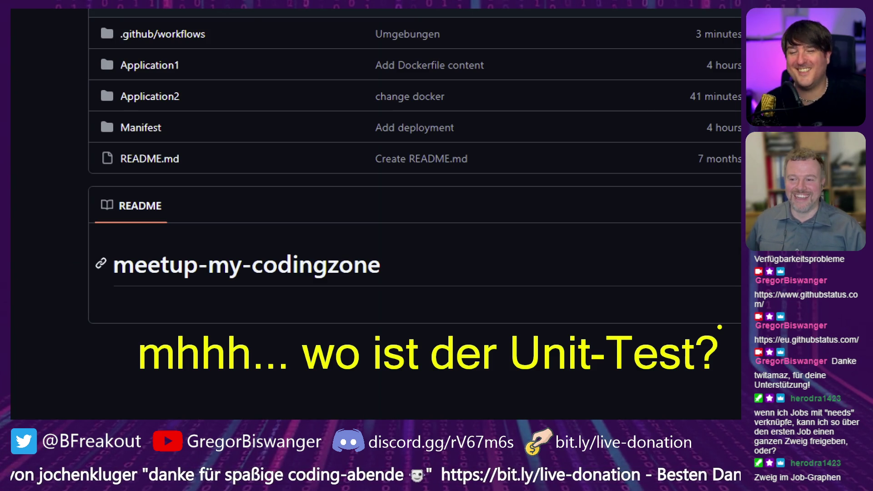
key("Escape")
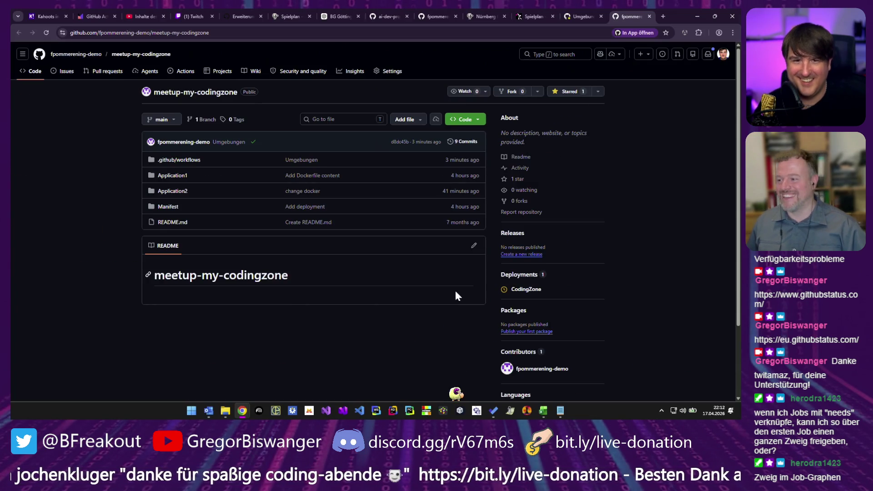
left_click(587, 14)
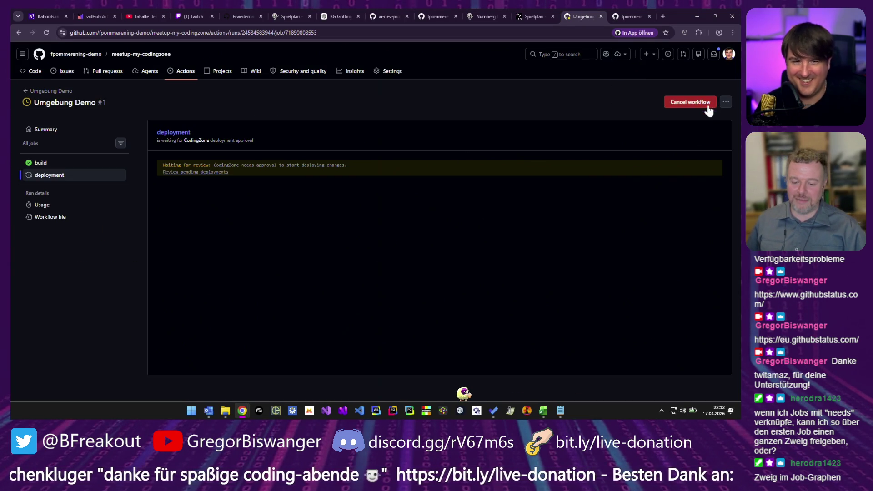
Step: Approve CodingZone with the comment 'Zwar kein Unit-Test für die README.md aber na gut... schuldest mir ein bierchen!!!!'
left_click(85, 163)
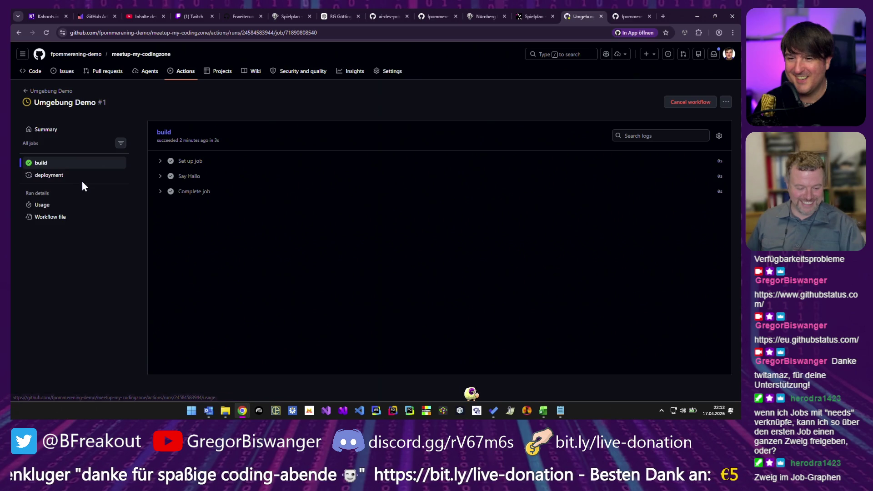
left_click(78, 181)
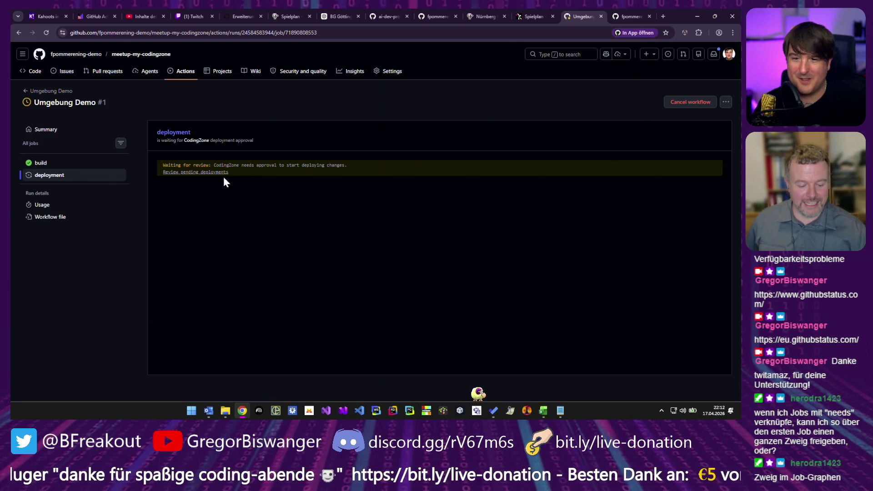
left_click(217, 174)
left_click(405, 197)
left_click(381, 246)
type("Zwar kein")
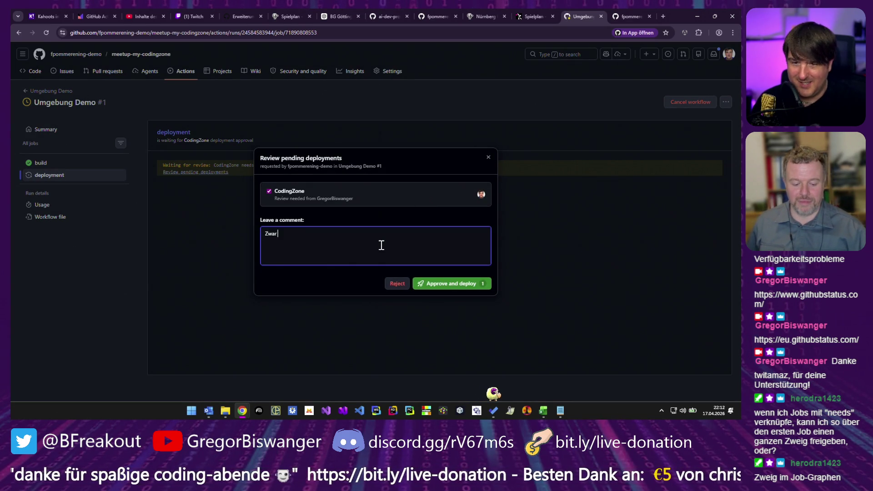
type(" Unit-Tes")
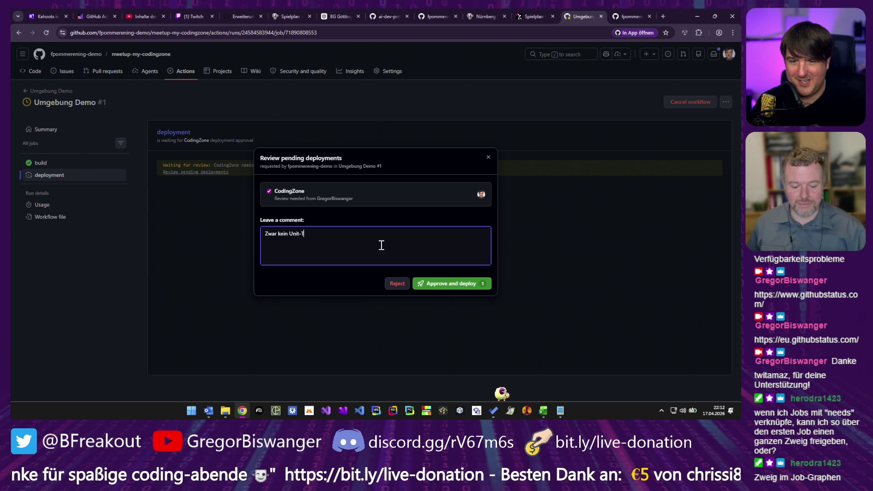
type("t für die READ")
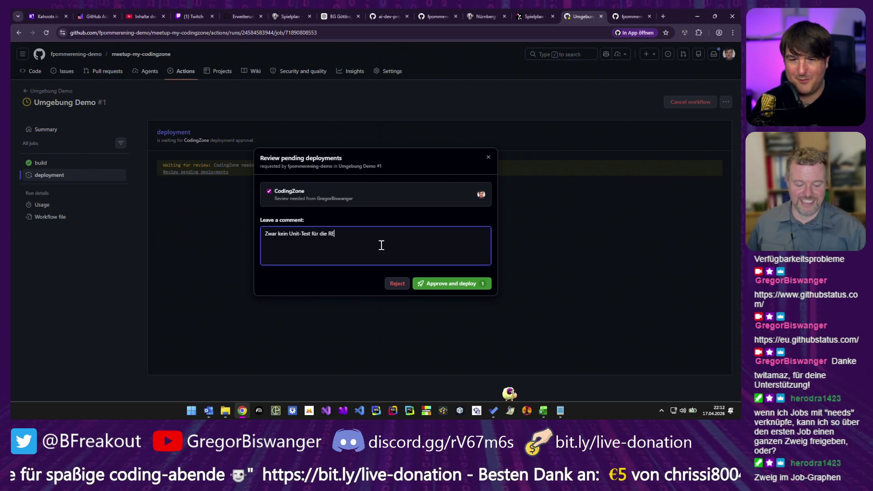
type("ME.md a")
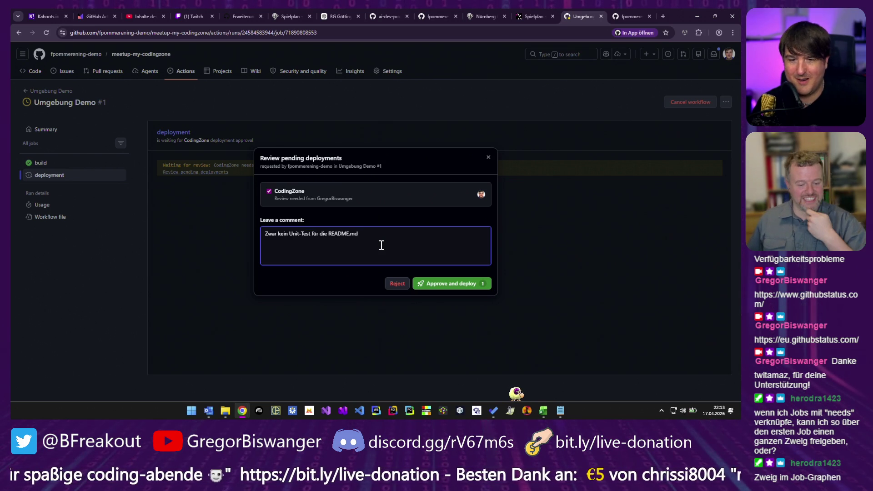
type("ber na gut... ")
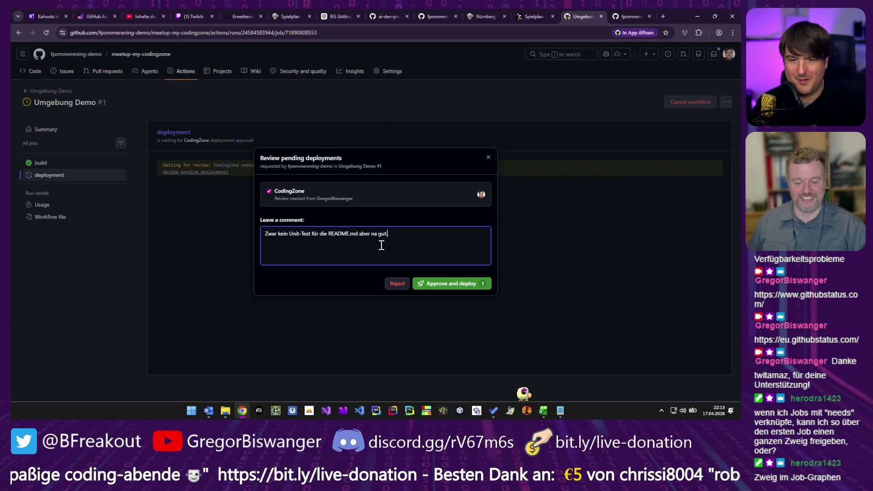
type("schuldest ")
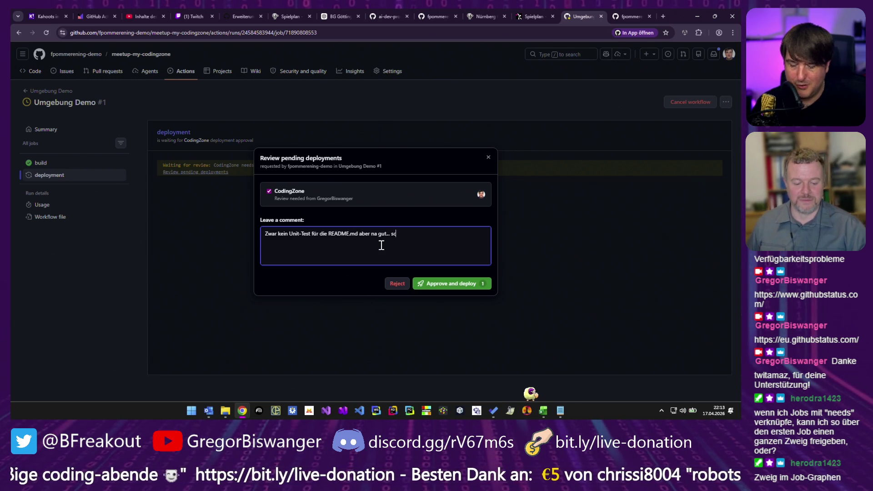
type("mir ein bierchen!!!!")
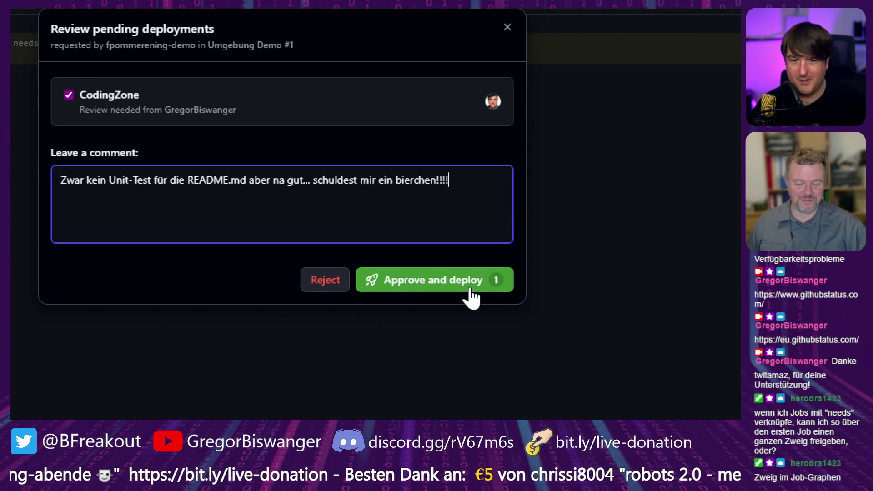
left_click(471, 292)
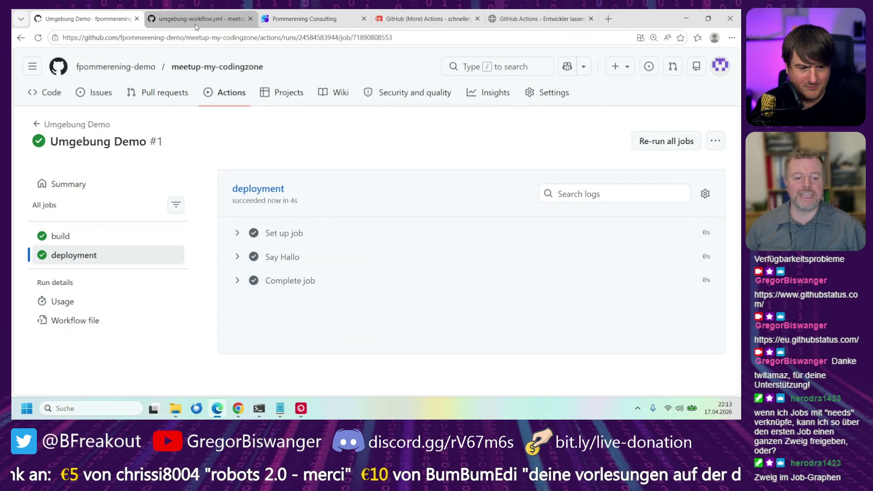
Step: Wait until the deployment job finishes so both build and deployment show succeeded
mouse_move(196, 27)
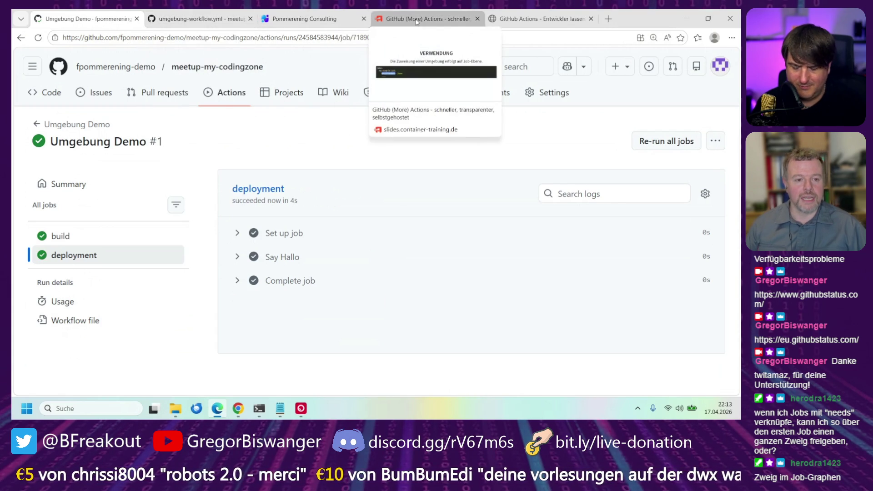
Step: In the slide deck, advance from VERWENDUNG past the GitHub Actions Cache title to its Überblick slide on 10 GB limits
left_click(534, 20)
left_click(447, 21)
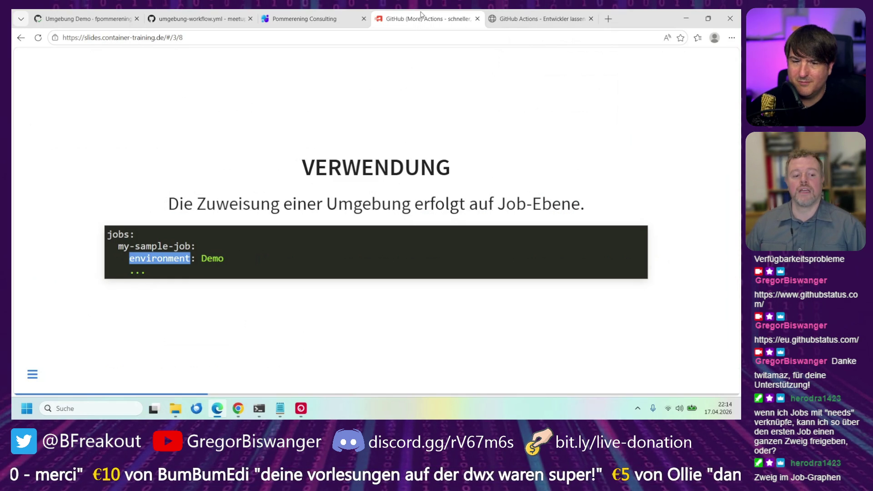
key("Right")
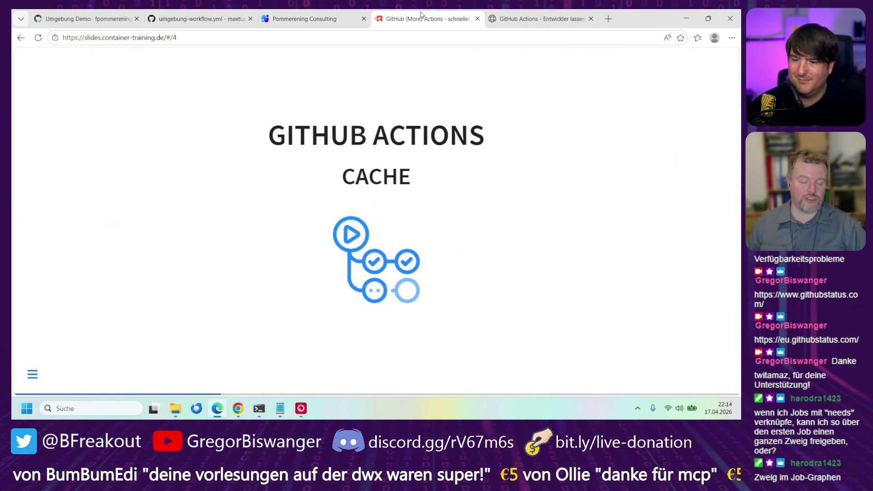
key("Down")
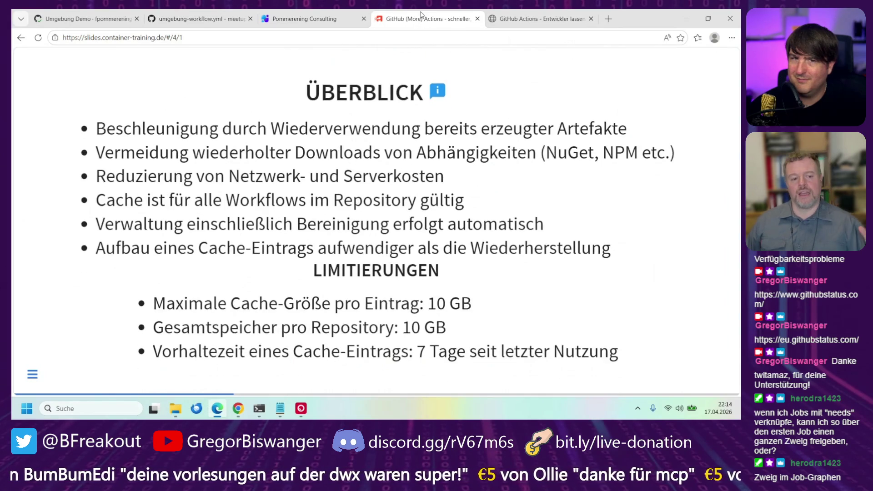
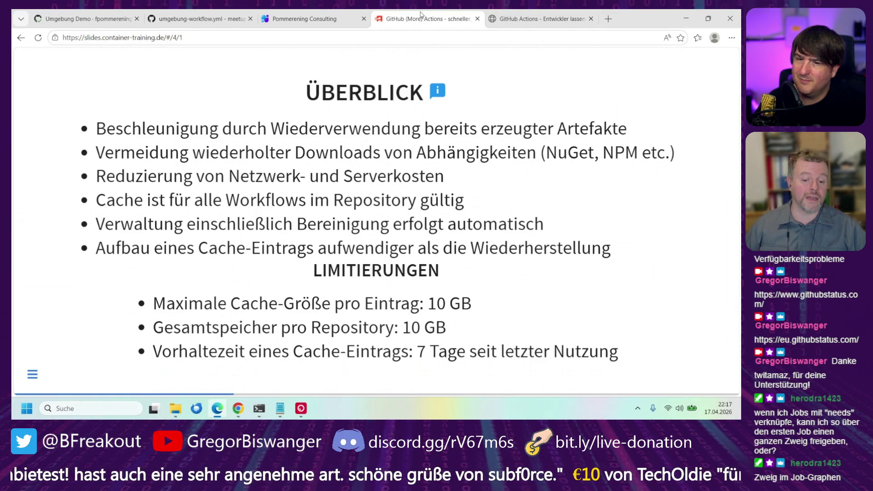
Step: Advance past the 'Geeignete Cache-Schlüssel' slide to the JS / TS (NPM) caching example
key("Down")
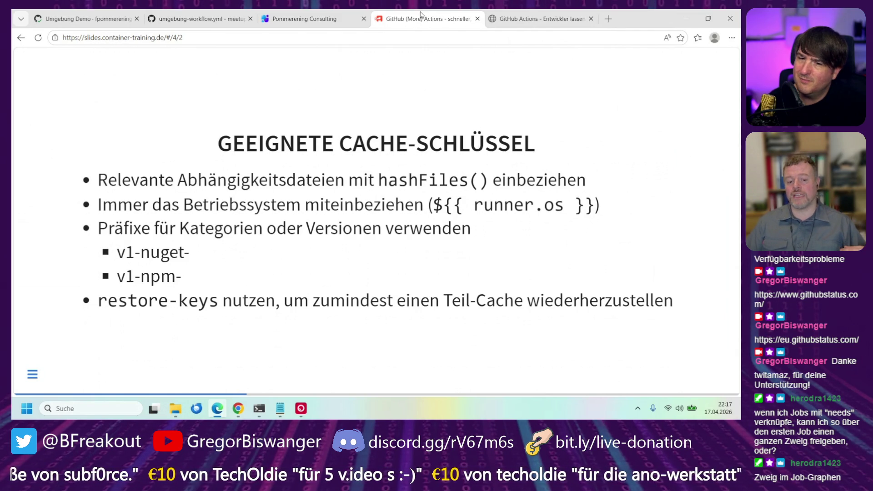
key("Down")
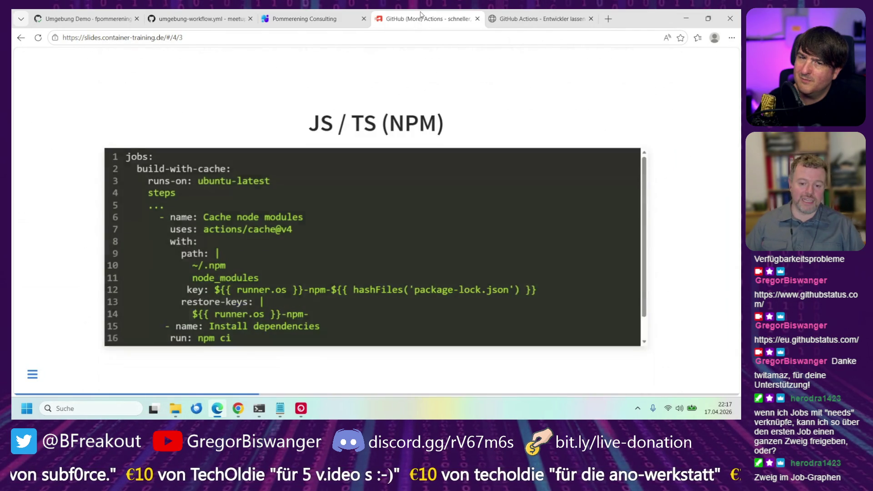
Step: Advance to the .NET / C# (NuGet) slide, scroll its code and highlight runner.os in the cache key
key("Down")
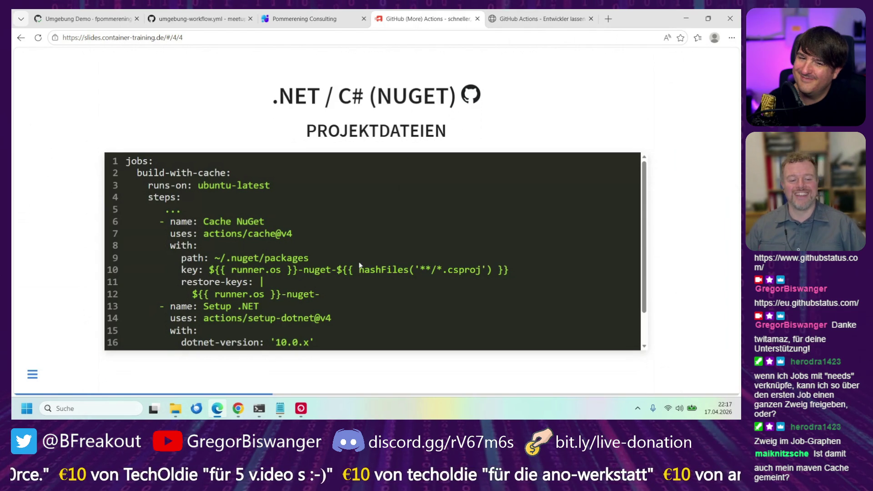
scroll(281, 252, "down", 1)
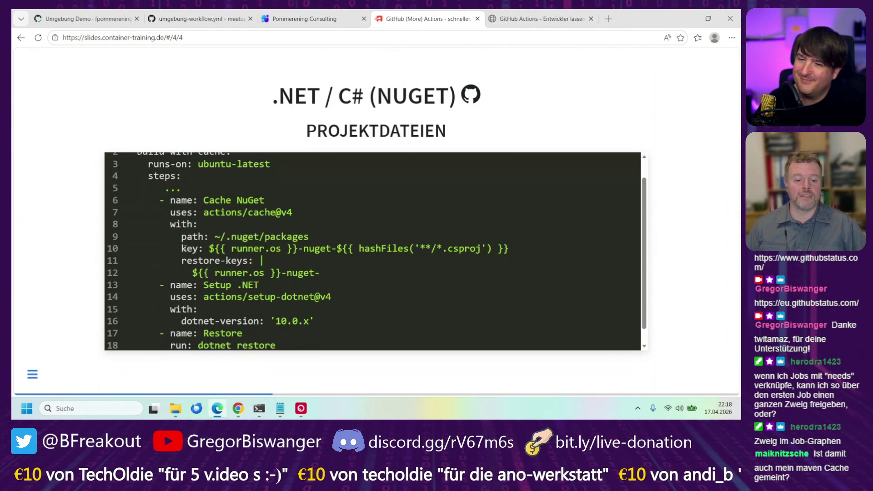
left_click_drag(231, 249, 281, 250)
left_click(280, 260)
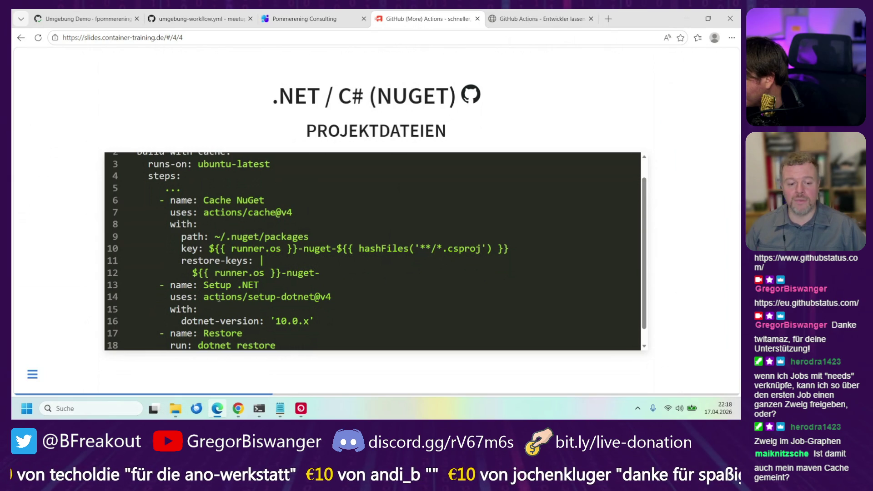
scroll(230, 300, "down", 1)
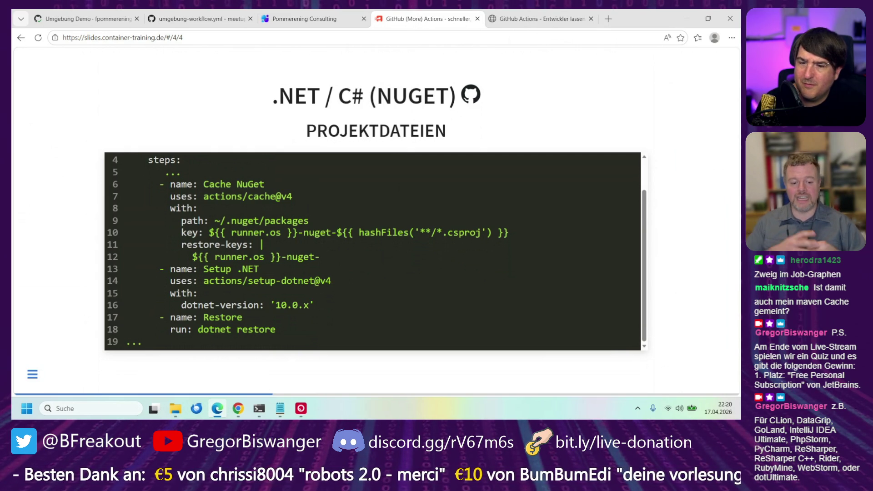
Step: Highlight the ~/.nuget/packages cache path, then advance to the 'Restore mit Lockfile' slide
left_click_drag(210, 222, 311, 225)
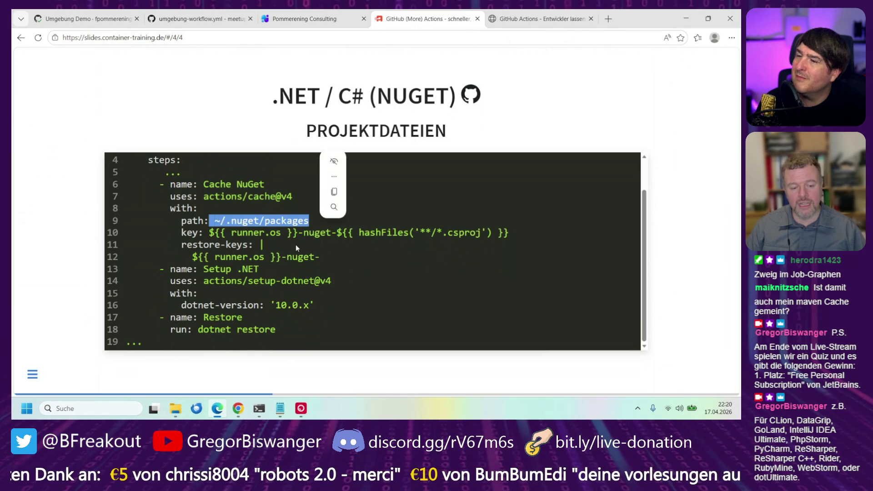
mouse_move(215, 221)
left_mouse_down()
mouse_move(304, 233)
mouse_move(309, 221)
left_mouse_up()
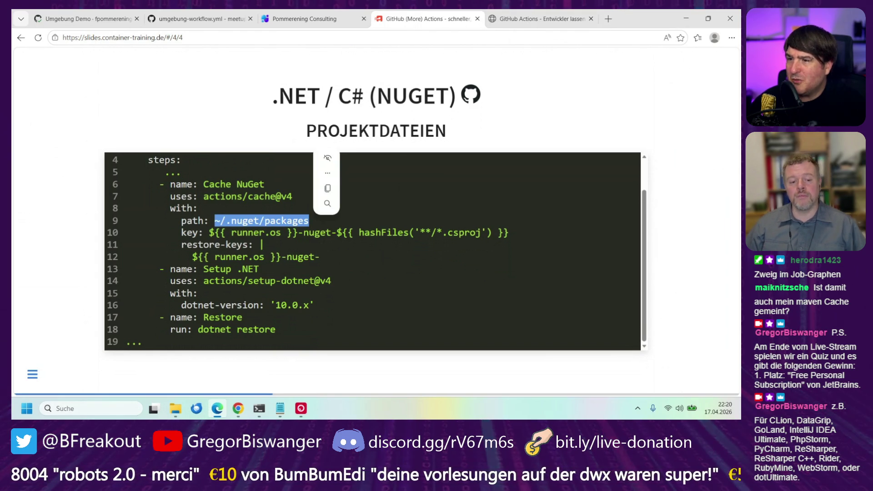
left_click(262, 305)
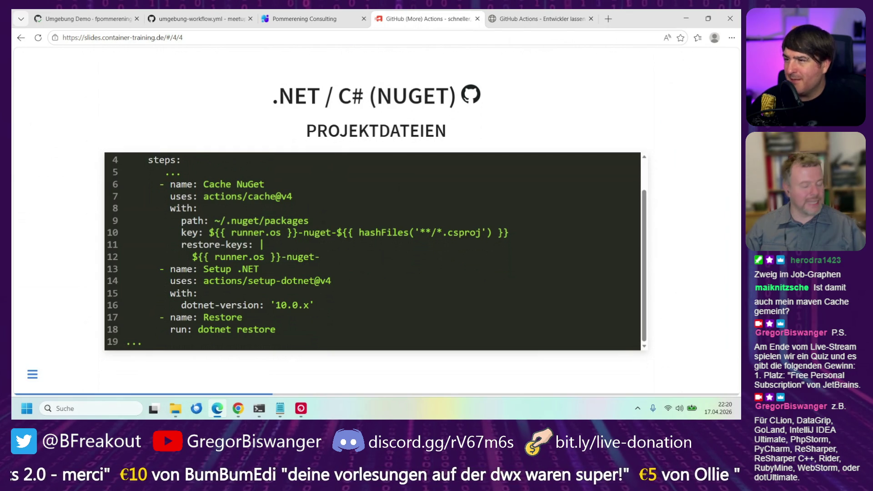
key("Down")
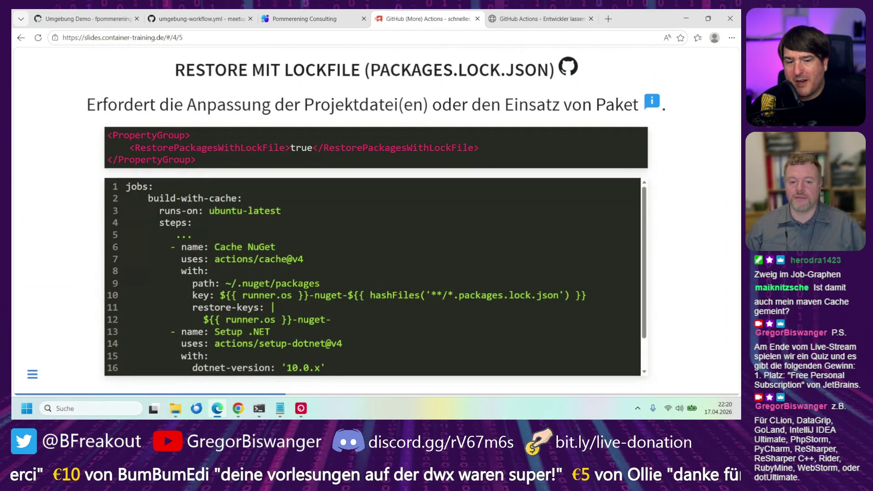
Step: Step back to the JS / TS (NPM) example, then forward again to .NET / C# (NuGet)
key("Up")
key("Up")
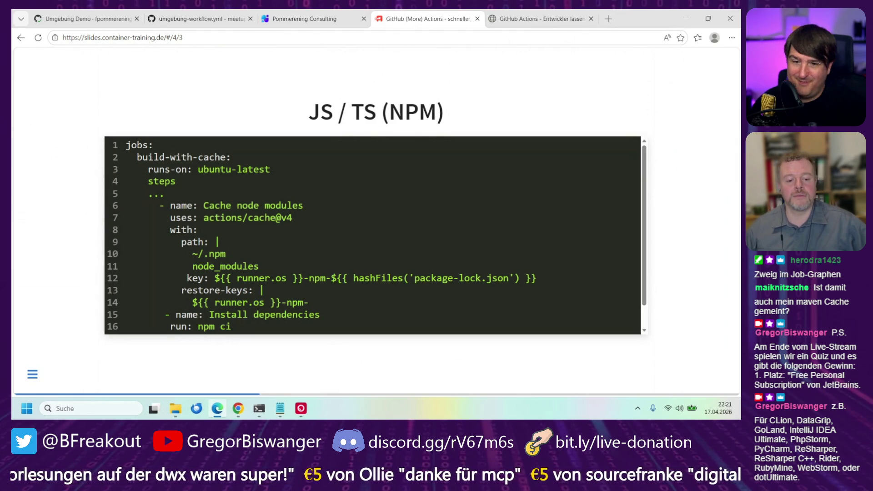
key("Down")
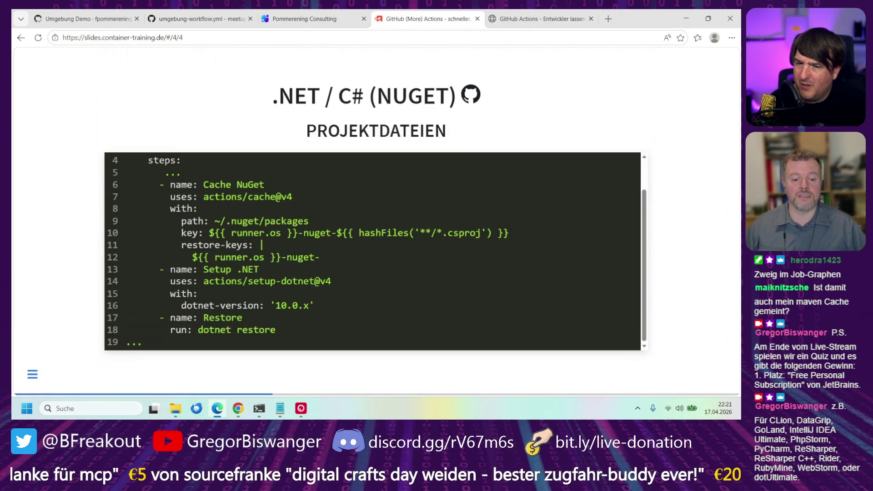
Step: Advance to the 'Restore mit Lockfile (packages.lock.json)' slide
key("Page_Down")
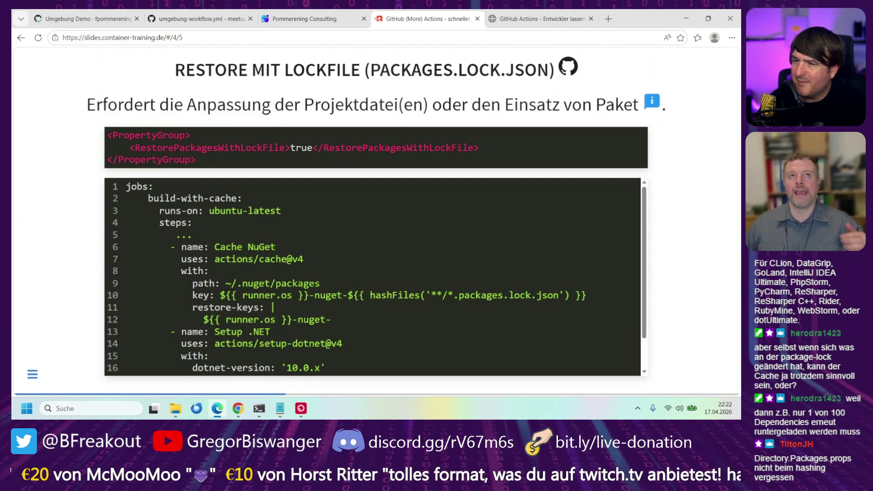
Step: Go back to the NuGet Projektdateien slide, then forward again to the lockfile restore slide
key("Page_Up")
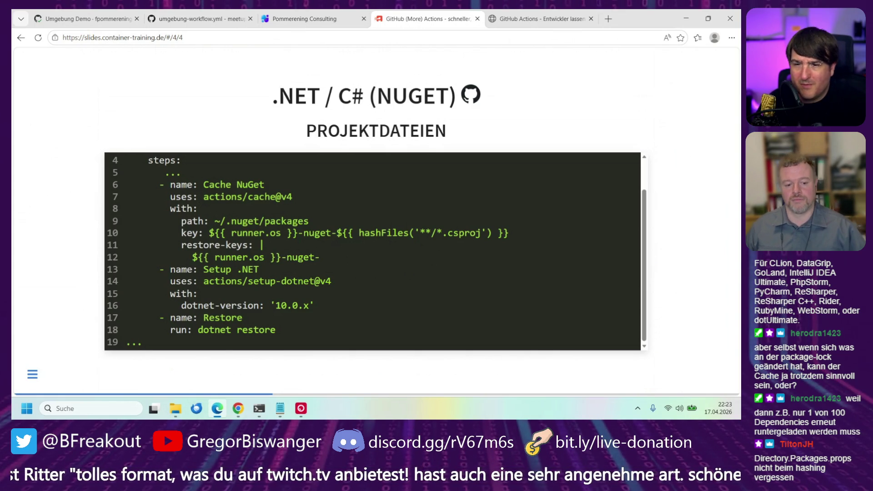
key("Down")
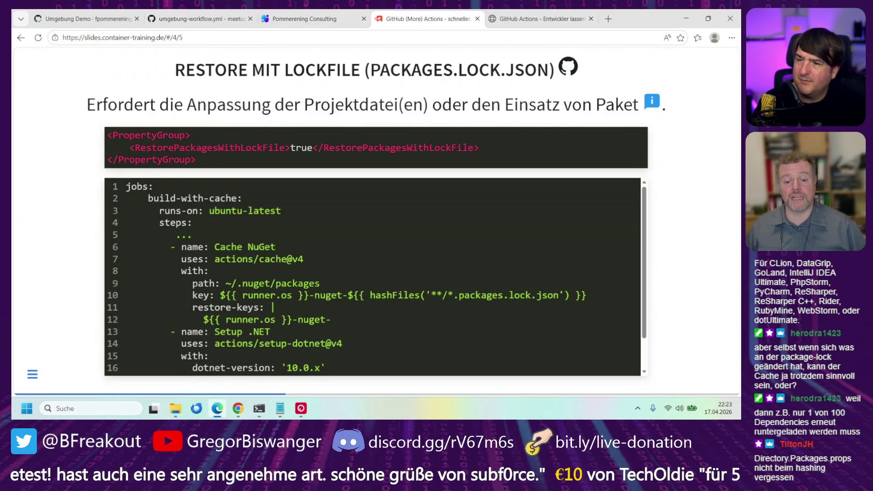
Step: Advance from the lockfile slide toward the Self-Hosted Runner section title
key("Right")
Step: Return to the lockfile slide, then advance through the Self-Hosted Runner title to its Überblick slide
key("Left")
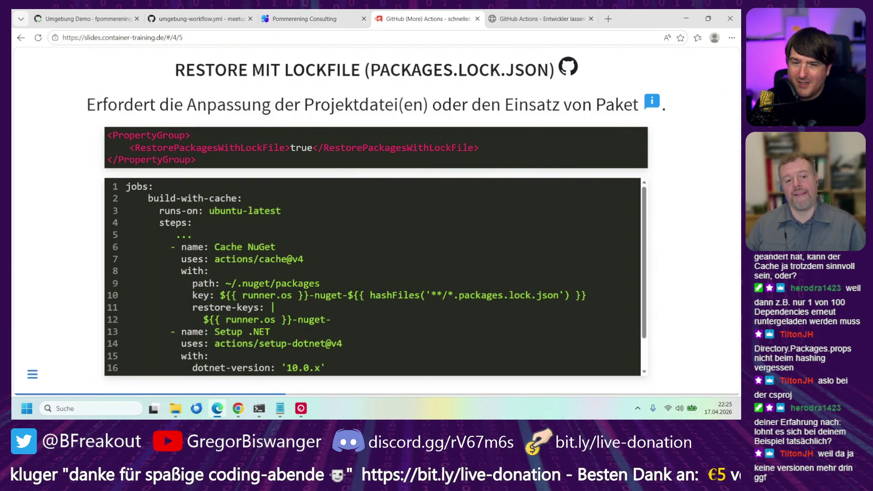
key("Right")
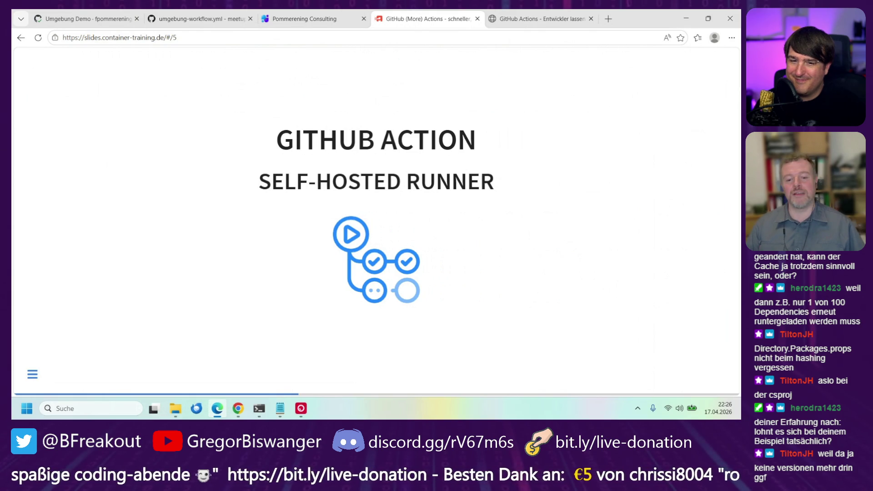
key("Down")
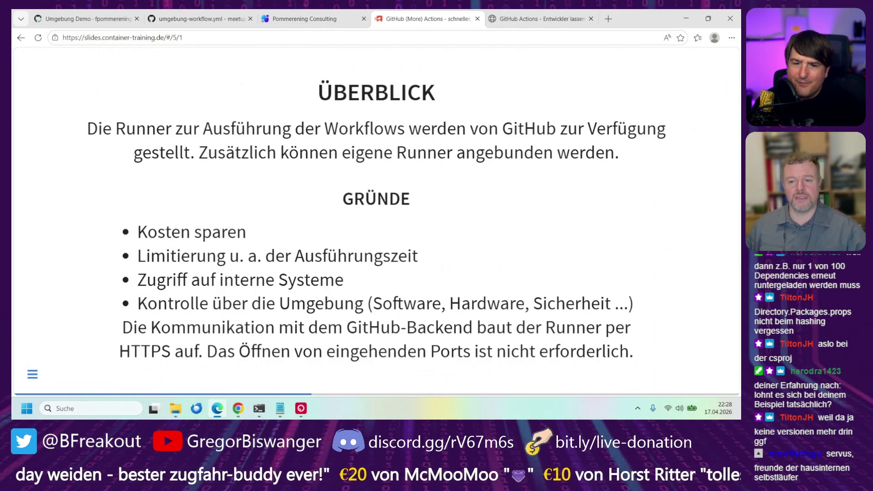
Step: Switch to the 'GitHub Actions - Entwickler lassen…' tab showing the Kosten pricing slide
left_click(533, 18)
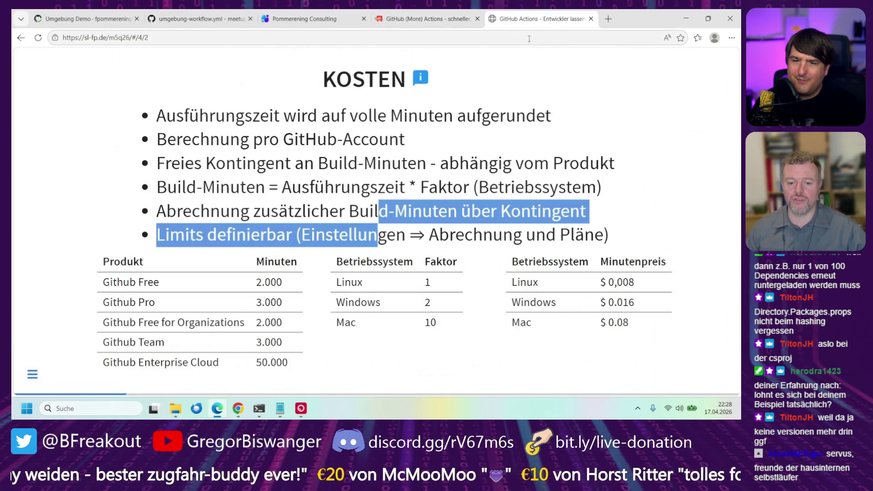
Step: Return from the Kosten slide to the slides.container-training.de deck's Self-Hosted Runner Überblick slide
left_click(371, 352)
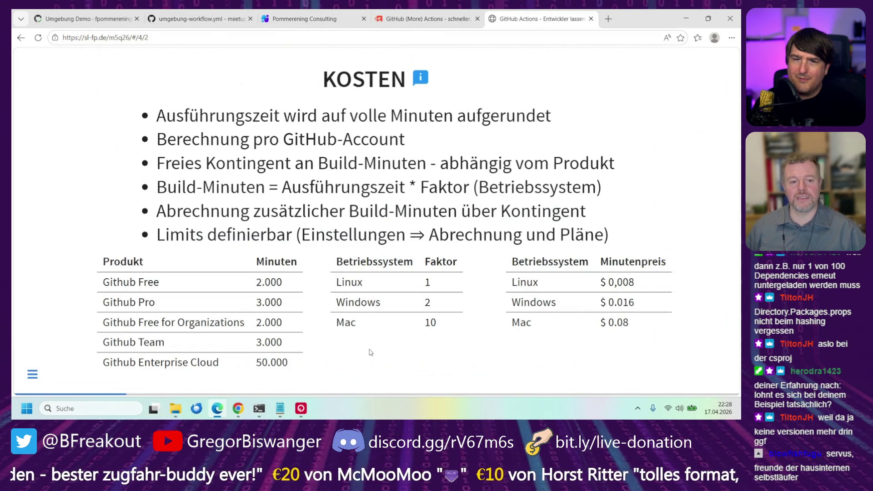
left_click(170, 36)
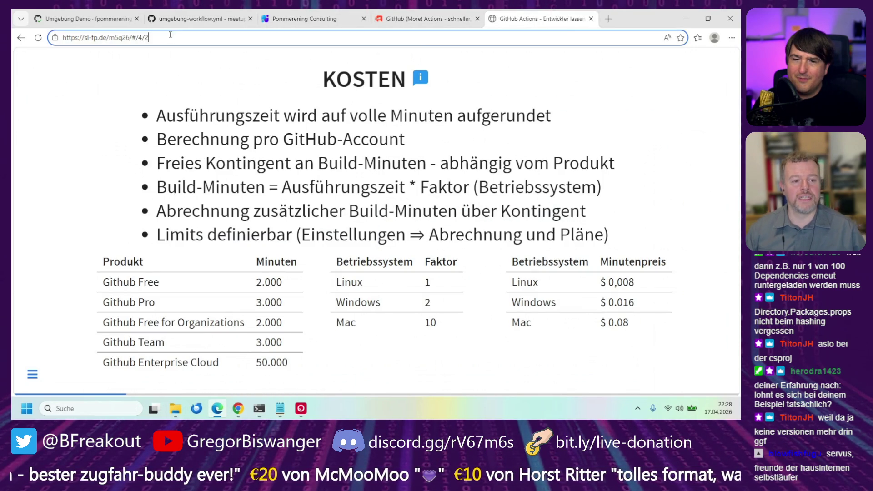
key("ctrl+a")
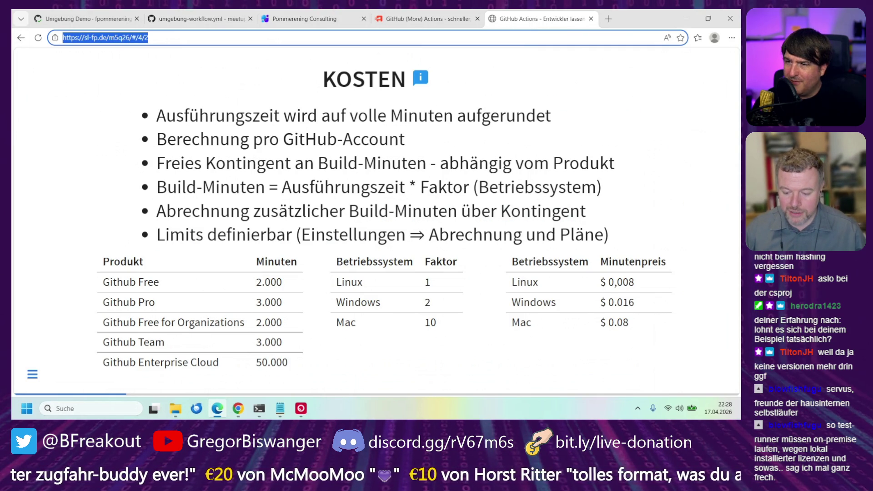
key("alt+Tab")
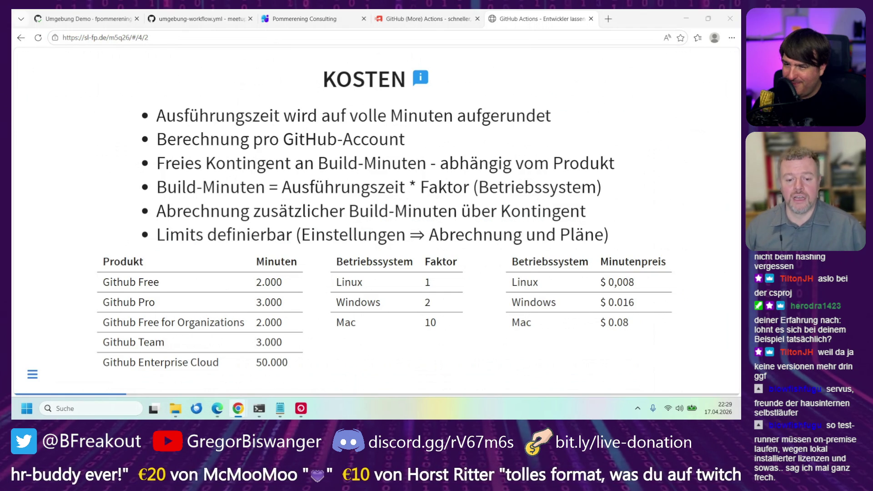
left_click(330, 178)
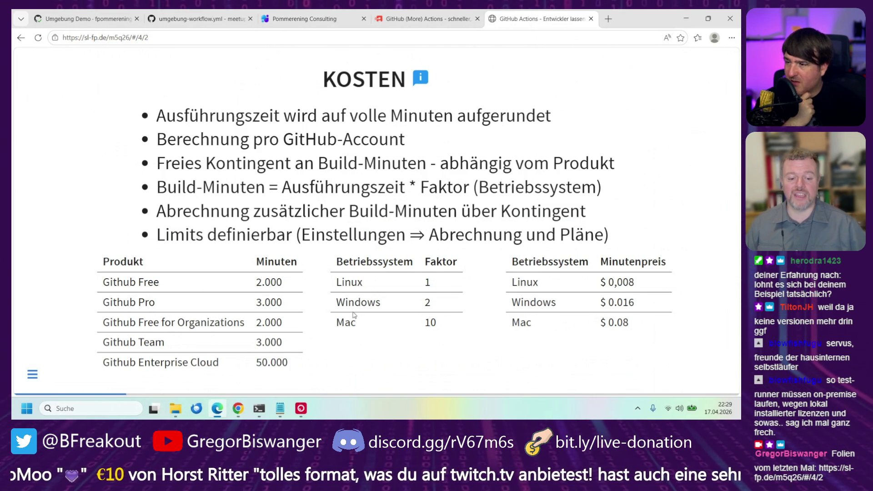
left_click(414, 25)
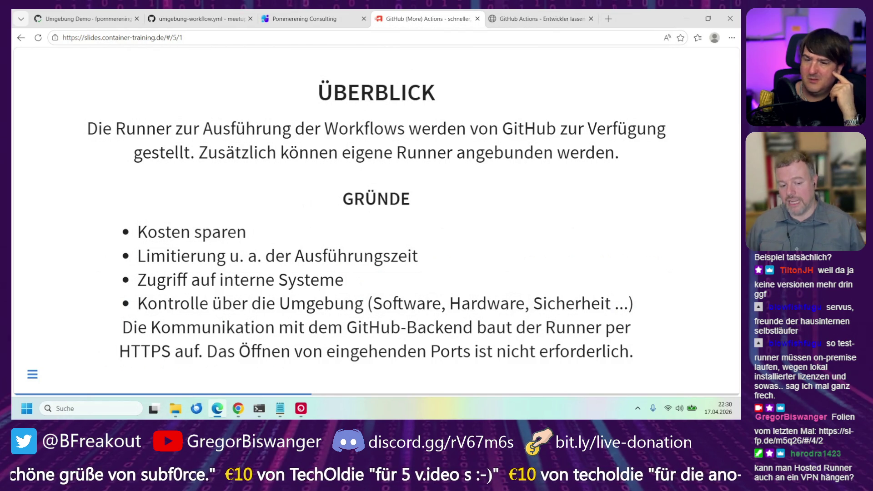
key("Page_Down")
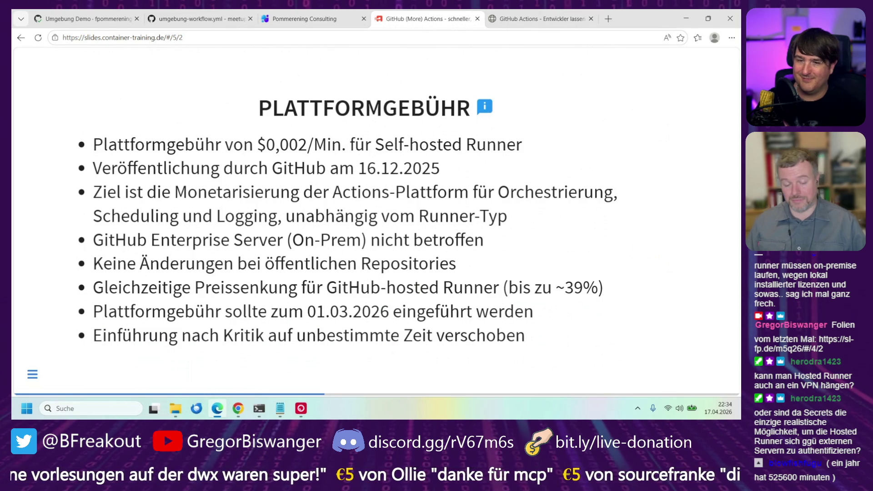
Step: Advance the deck to the 'Unterstützte Betriebssysteme' slide listing Windows, Linux and macOS versions
key("Down")
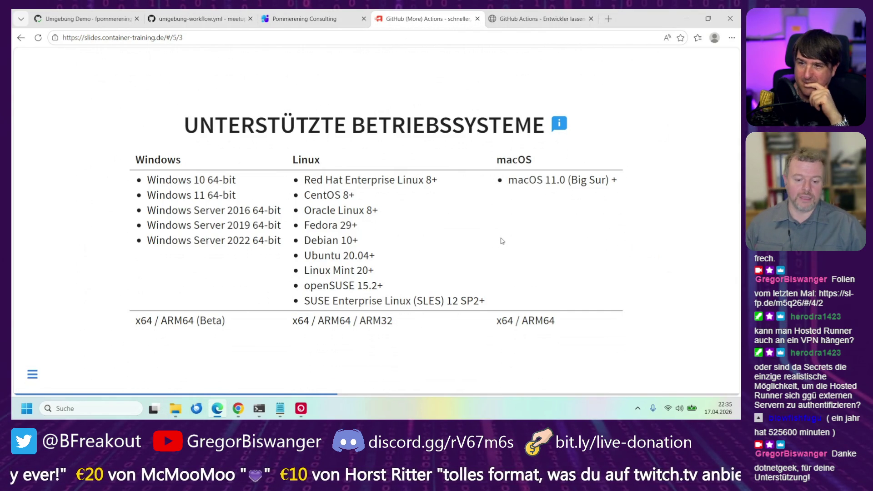
Step: Revisit the Überblick and platform fee slides, then move forward to the BARE-METAL / VM slide
key("Down")
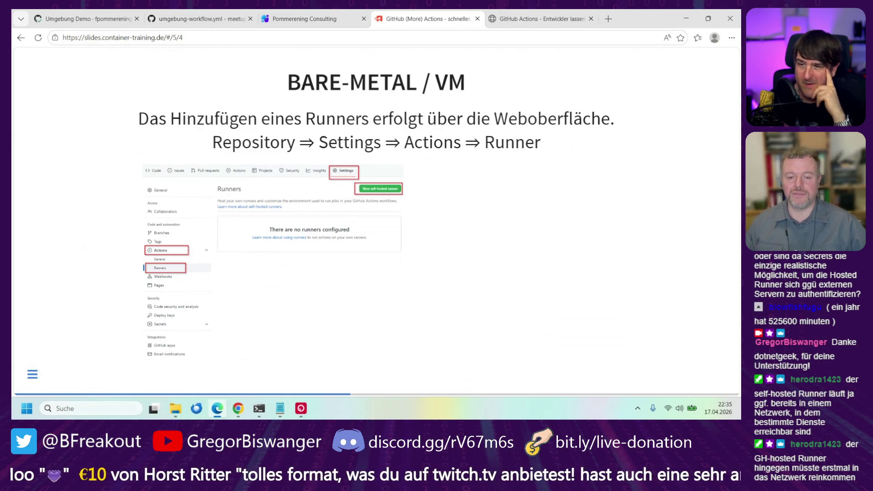
key("Up")
key("Up")
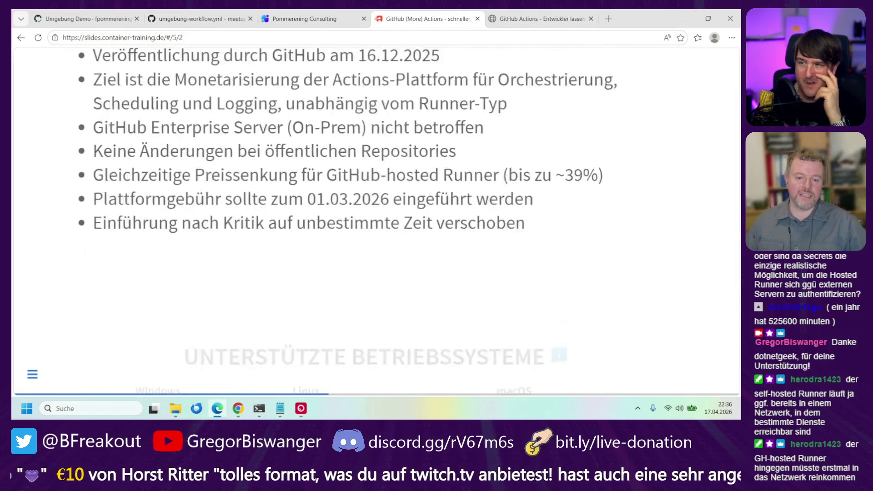
key("Up")
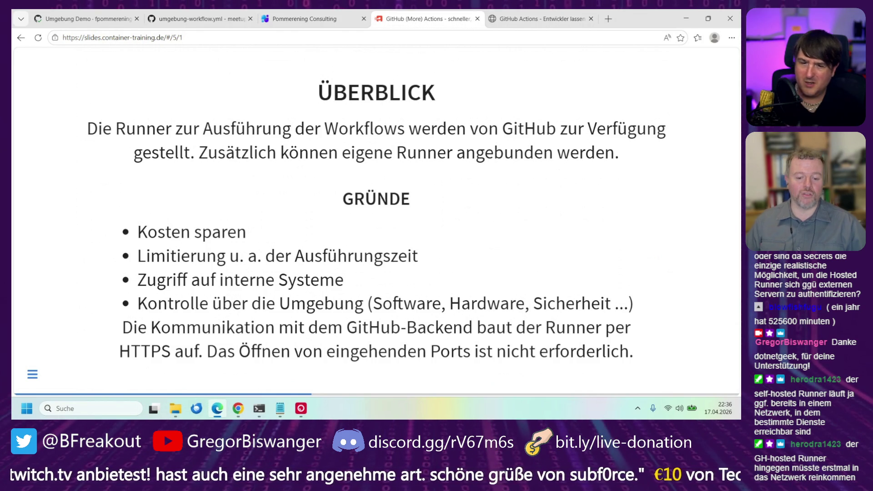
key("Down")
key("Down")
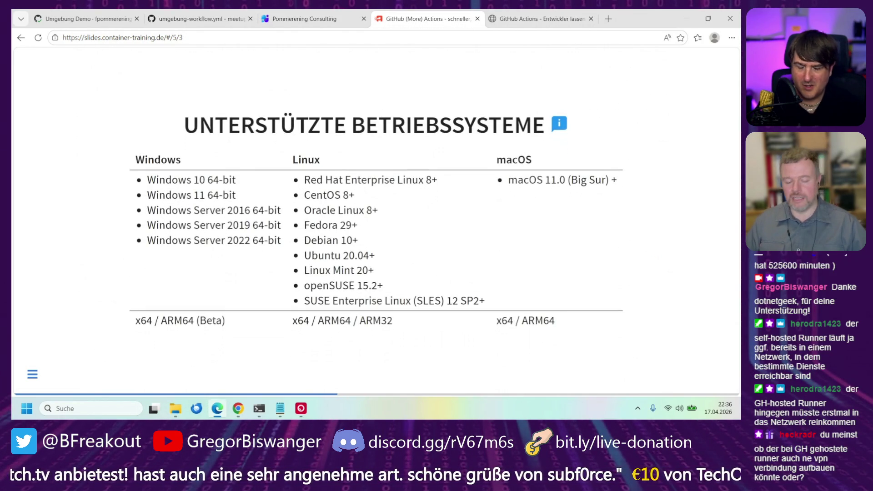
key("Down")
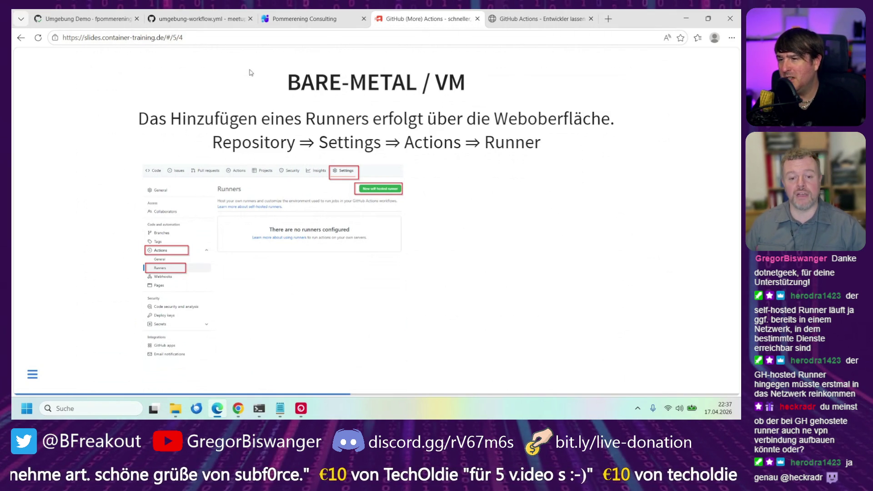
key("Right")
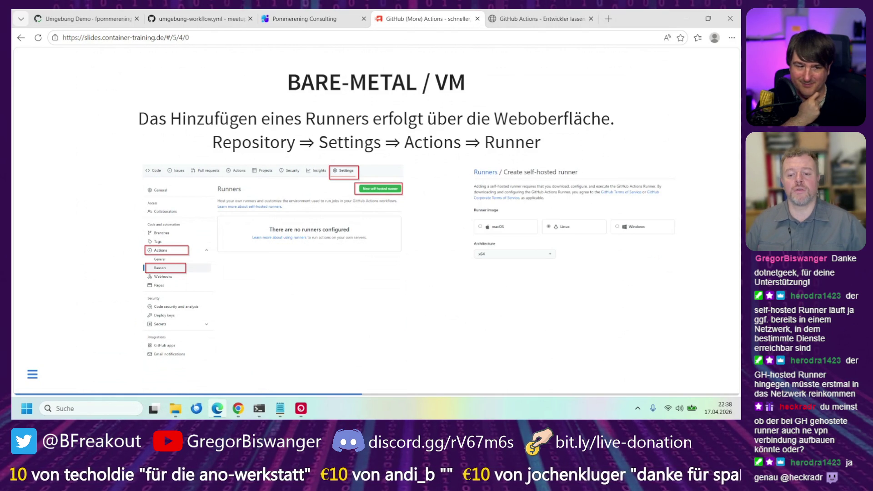
Step: Advance to the OS-specific runner setup slide warning the token is valid for one hour
key("Right")
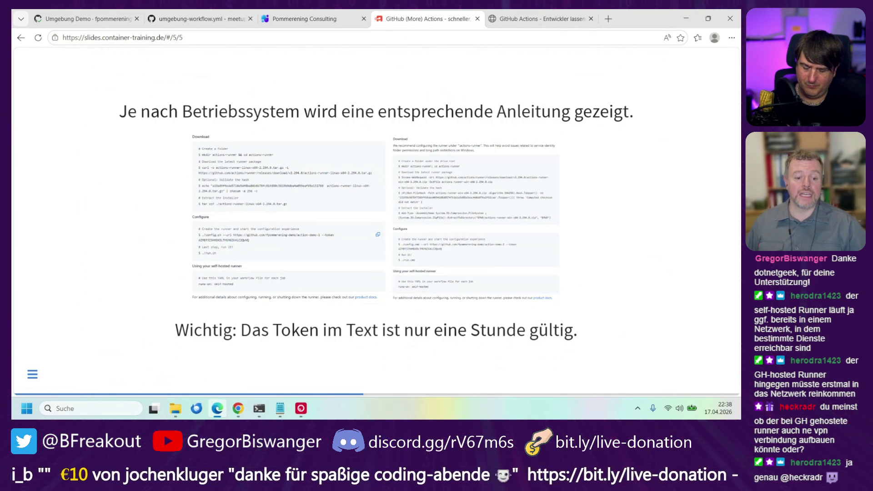
Step: Page down to the LINUX slide with the config.sh and run.sh commands, then onward
key("Page_Down")
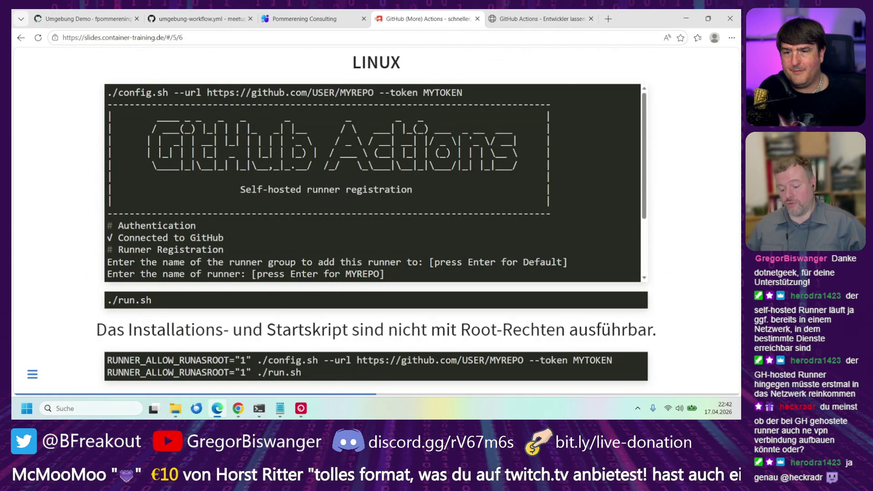
key("Page_Down")
key("Page_Up")
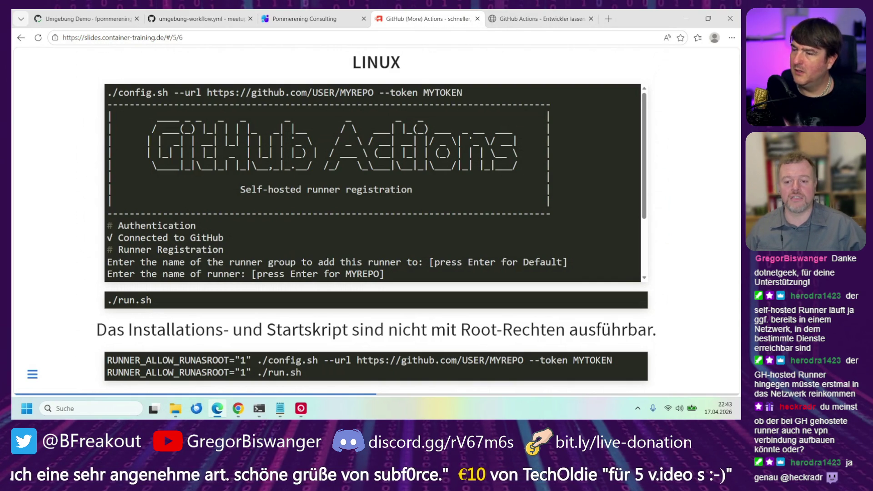
key("Down")
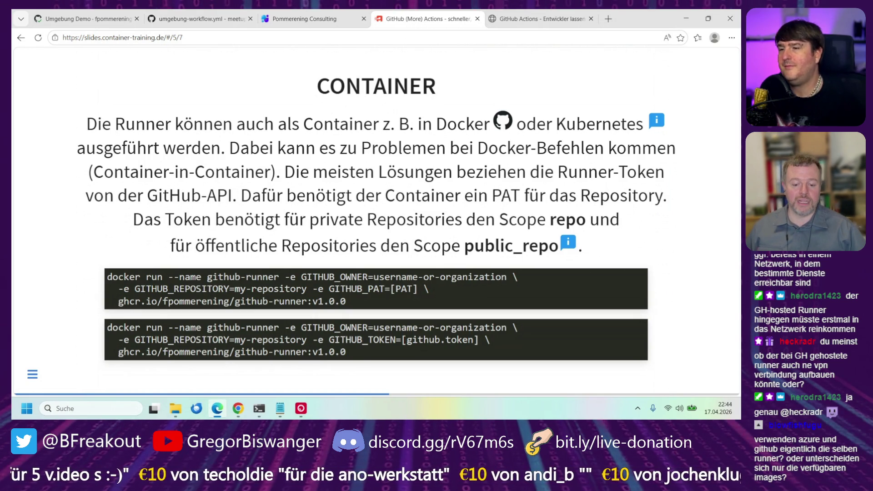
Step: Switch to the GitHub tab, open meetup-my-codingzone's Settings, and open the account menu
left_click(89, 18)
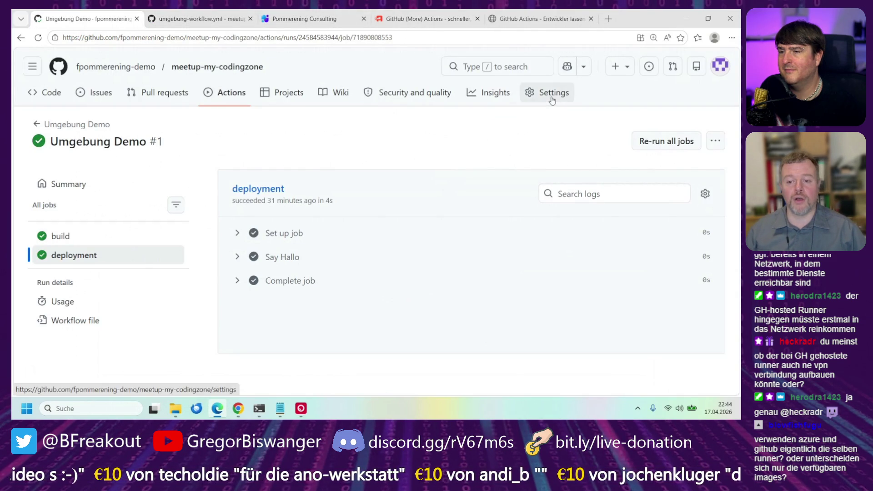
left_click(552, 99)
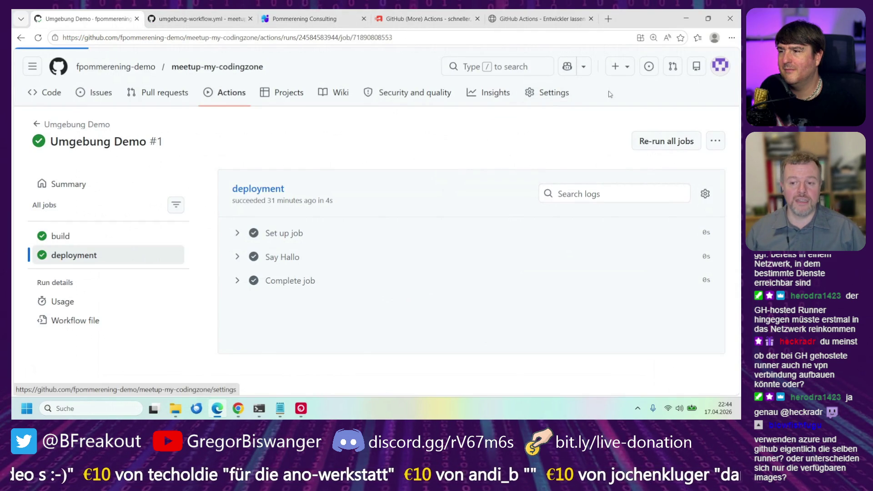
left_click(713, 66)
Step: Scroll the General settings page showing the repository name and default branch main
scroll(628, 245, "down", 3)
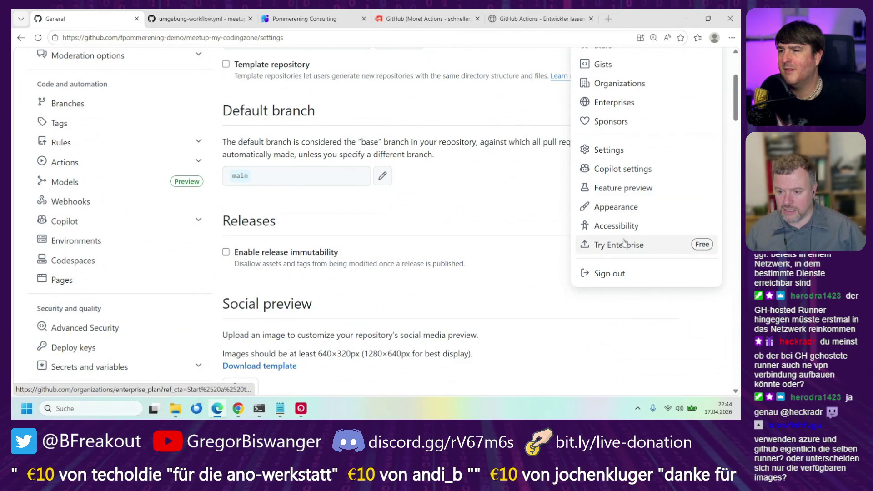
scroll(624, 248, "up", 2)
scroll(624, 248, "up", 1)
scroll(630, 254, "up", 2)
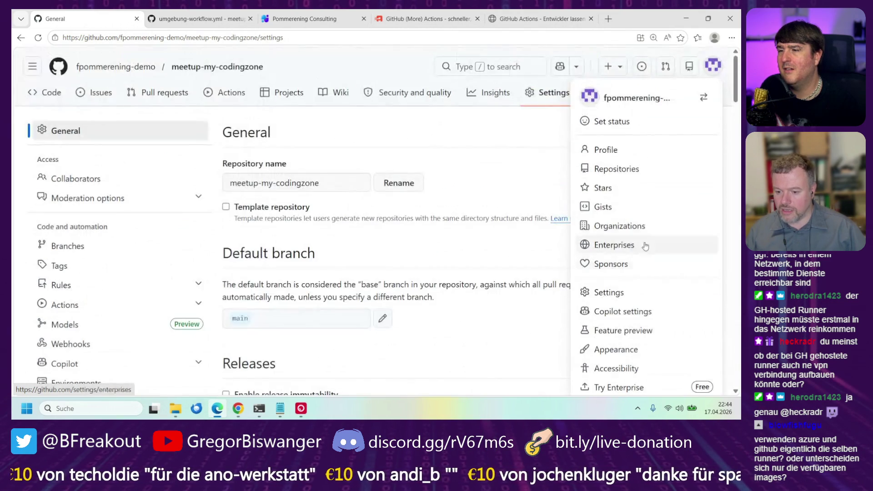
scroll(659, 234, "down", 1)
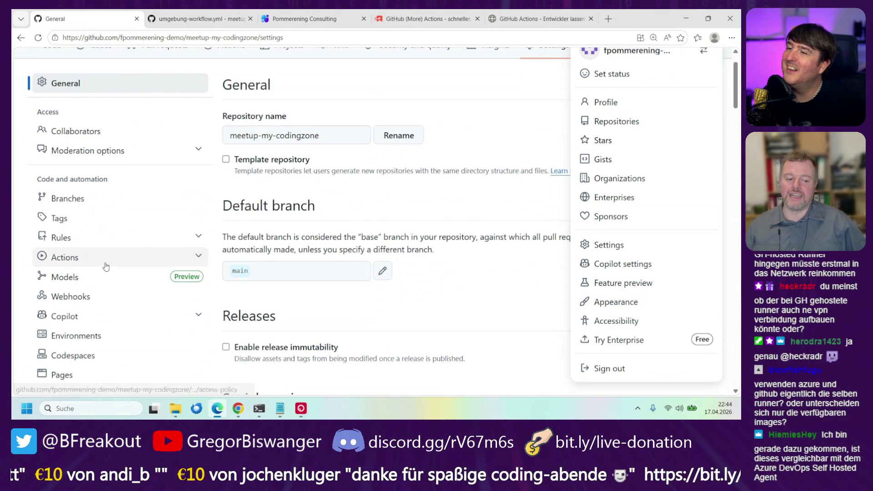
Step: Scroll through the repository settings, then go to the personal account's Public profile settings
scroll(105, 266, "down", 2)
scroll(106, 266, "down", 1)
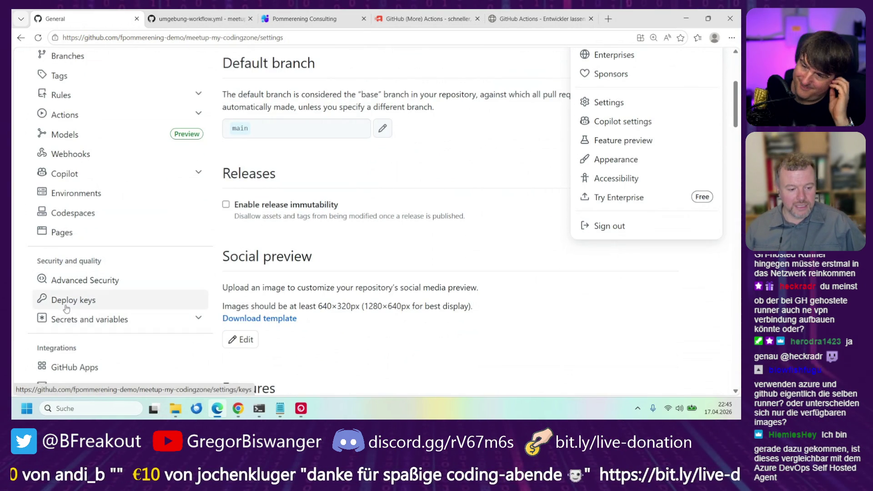
scroll(77, 300, "down", 3)
scroll(80, 289, "up", 2)
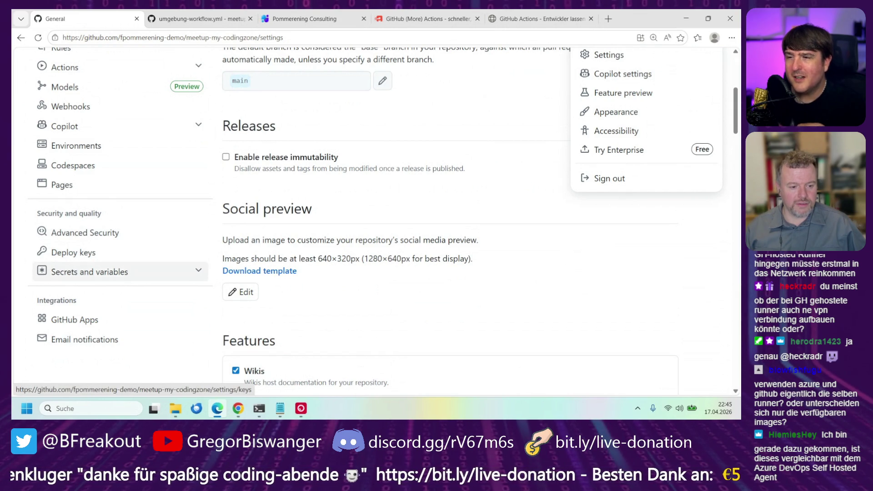
scroll(87, 255, "up", 2)
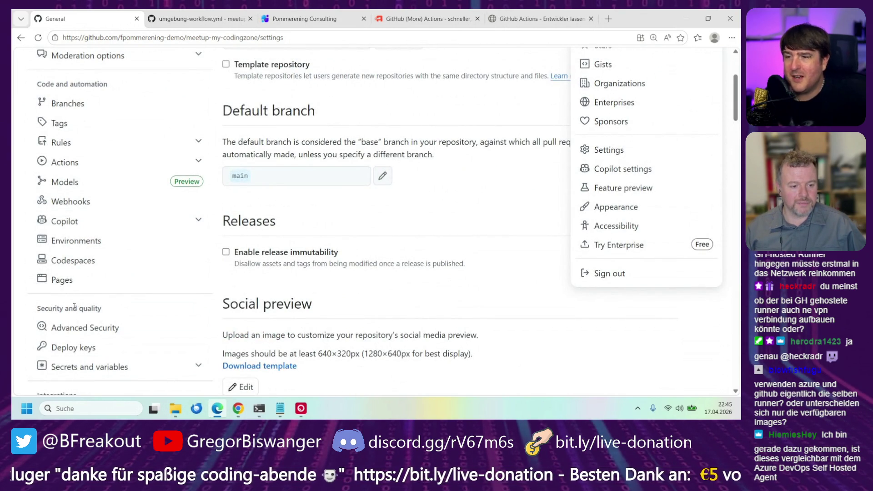
scroll(75, 304, "down", 3)
scroll(121, 304, "down", 5)
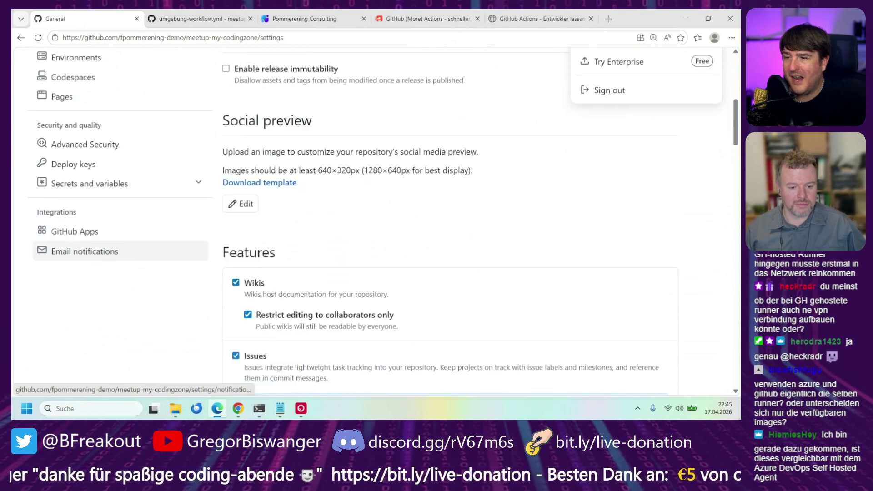
scroll(121, 304, "down", 2)
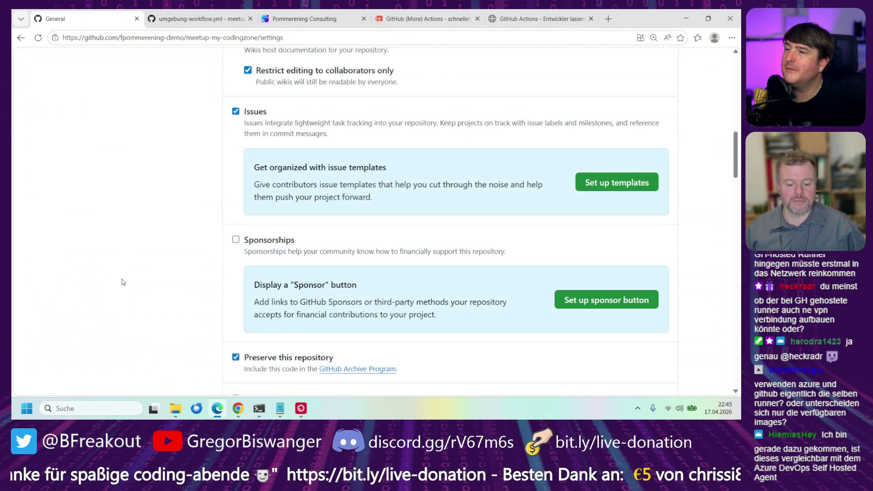
scroll(122, 282, "up", 7)
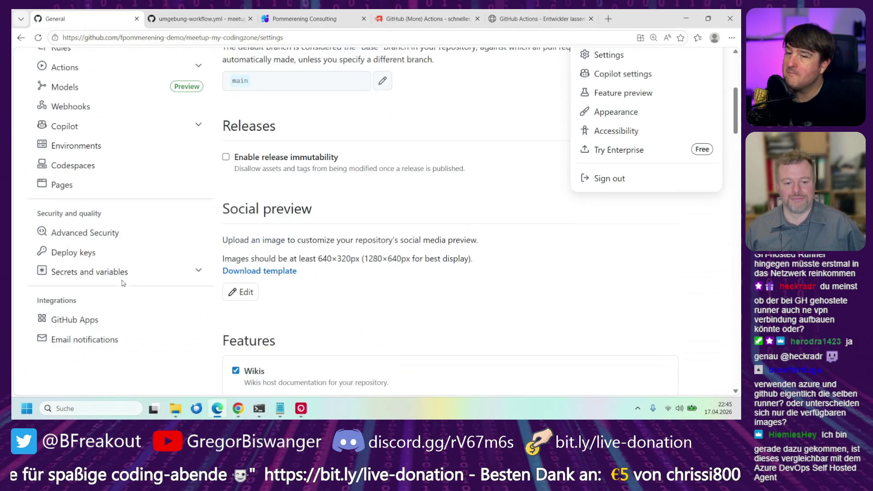
scroll(123, 282, "up", 2)
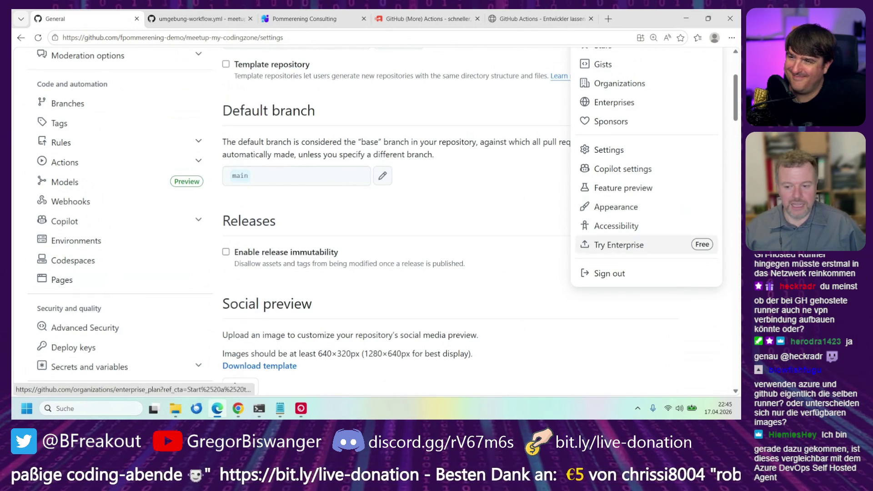
left_click(611, 150)
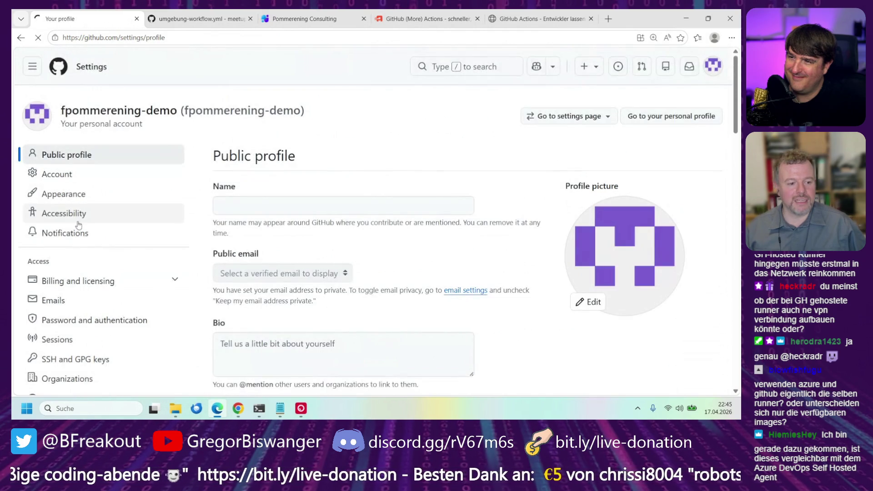
Step: Go to Developer settings > Personal access tokens > Fine-grained tokens and generate a new token
scroll(91, 341, "down", 6)
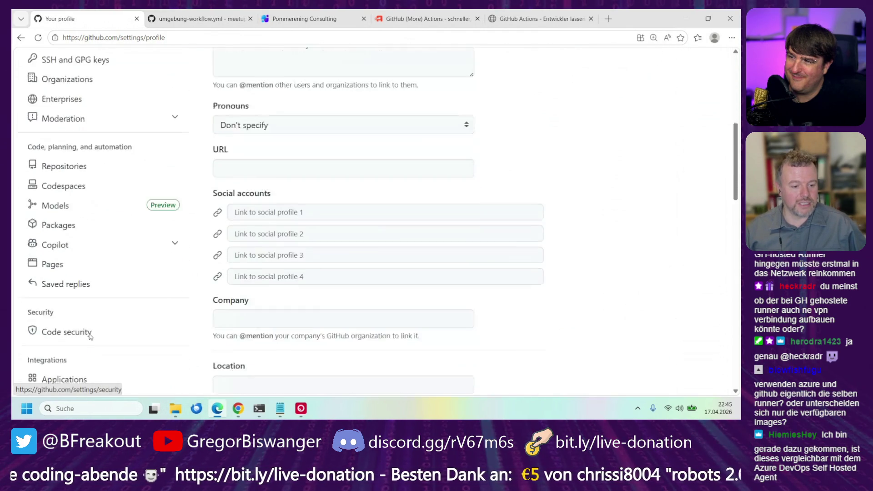
scroll(92, 339, "down", 4)
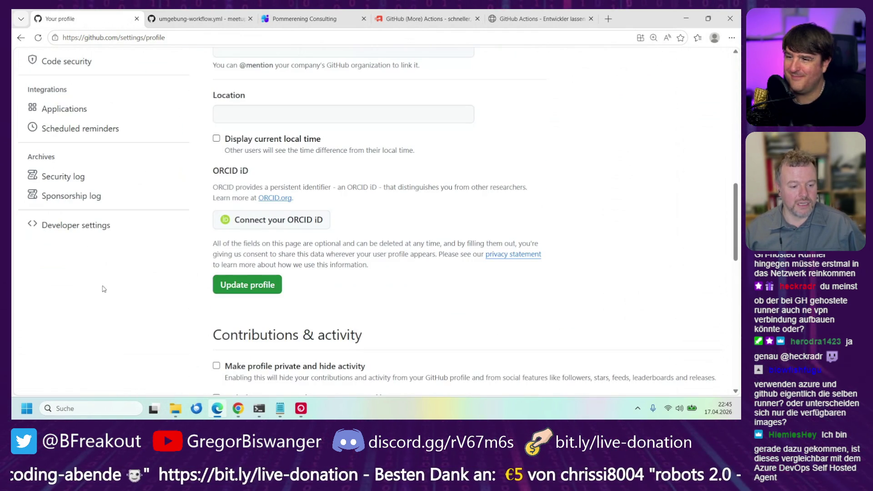
left_click(79, 226)
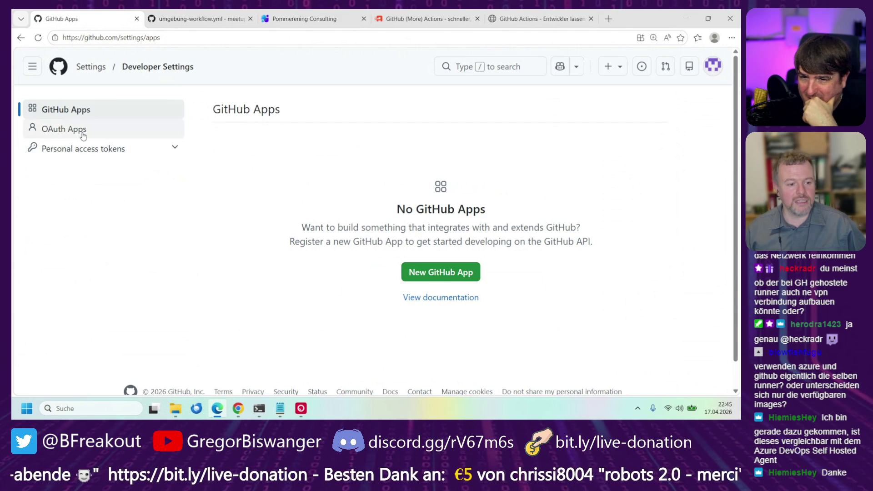
left_click(79, 151)
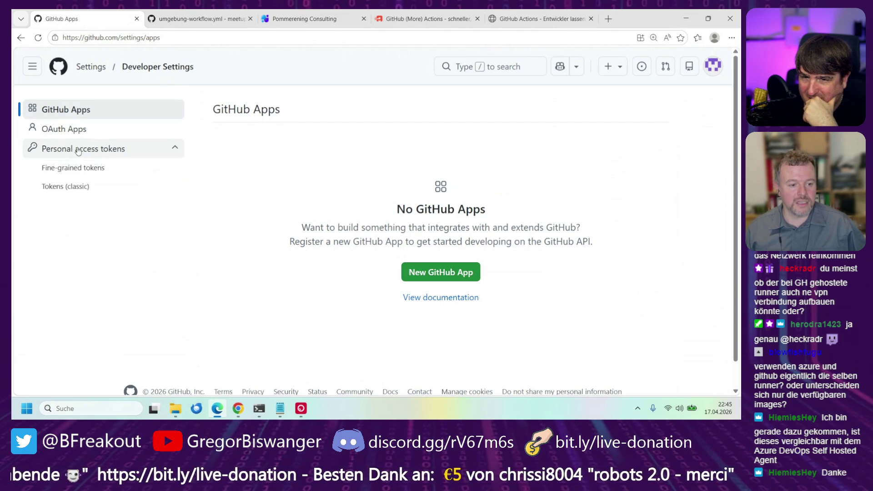
left_click(72, 171)
left_click(461, 274)
Step: Glance down the unfilled token form, then return to the CONTAINER slide in the slides tab
scroll(355, 226, "down", 3)
scroll(361, 224, "down", 2)
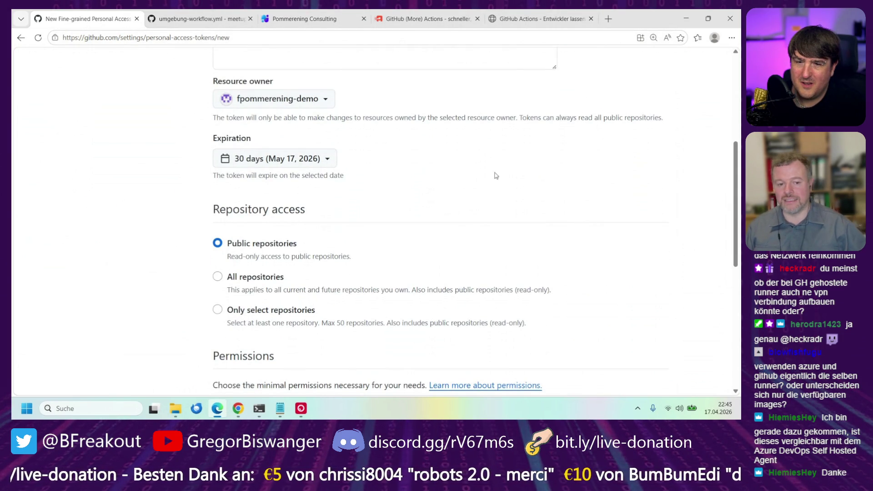
left_click(552, 18)
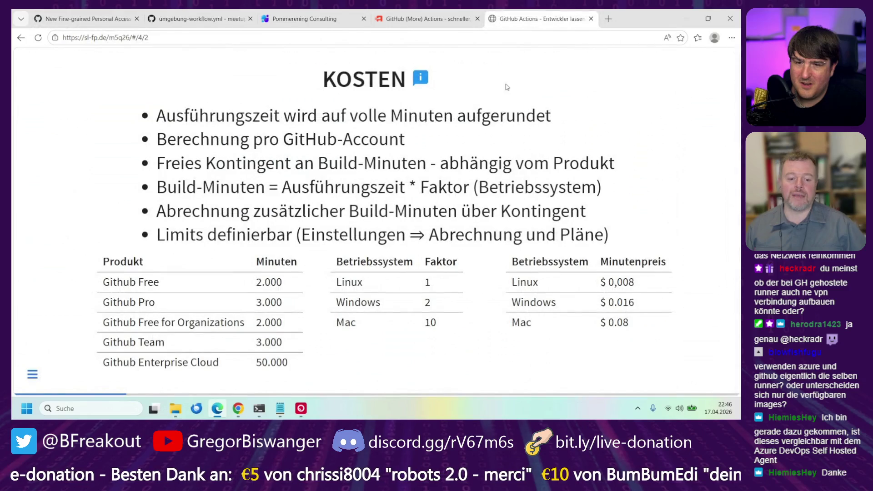
left_click(427, 27)
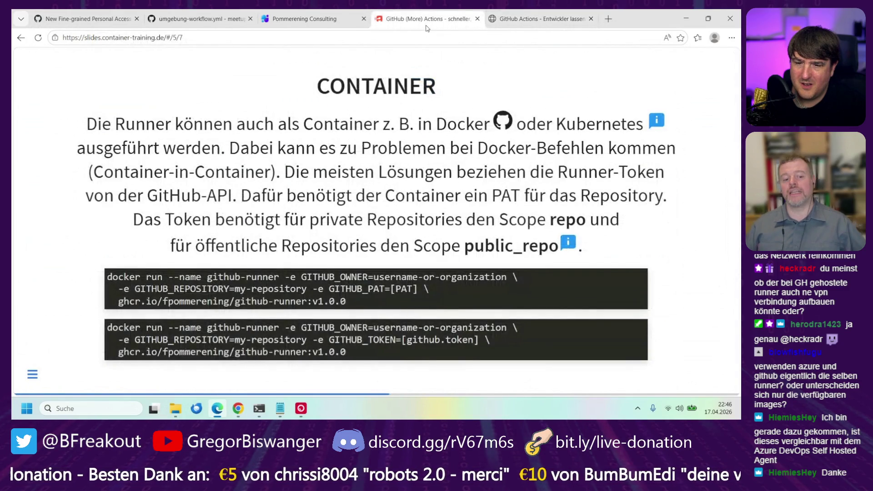
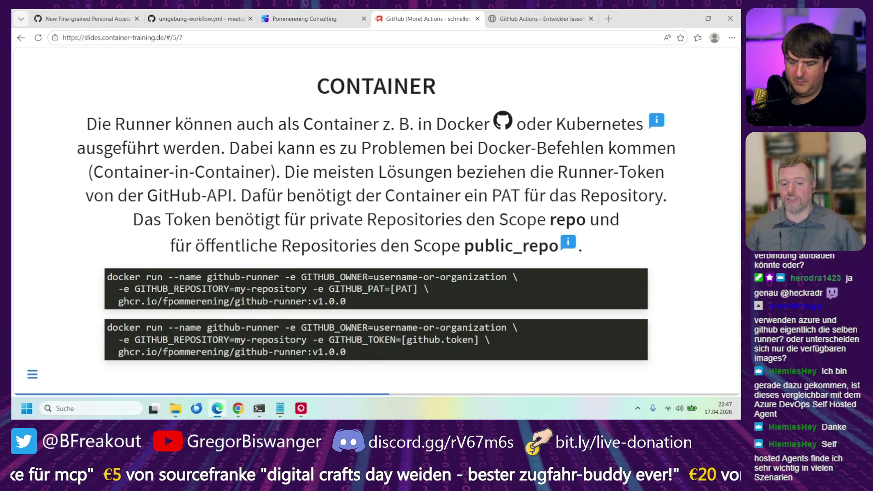
Step: Advance from the Container slide to the Verwendung im Workflow slide with its self-hosted YAML example
key("Down")
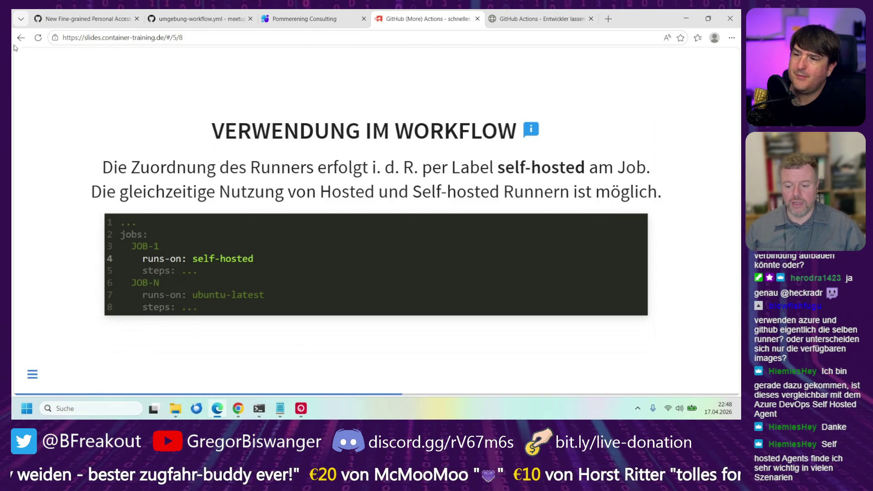
Step: Leave the fine-grained tokens page and go back to the Umgebung Demo workflow run in GitHub
left_click(81, 18)
scroll(152, 116, "up", 10)
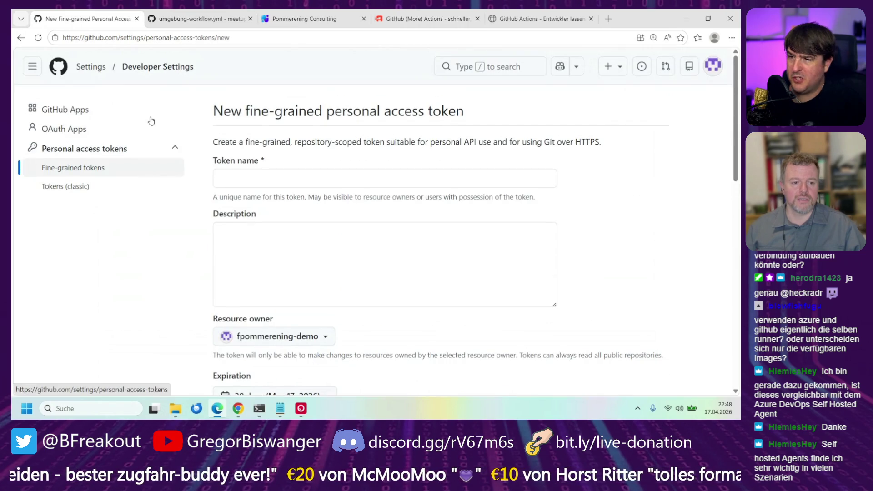
key("alt+Left")
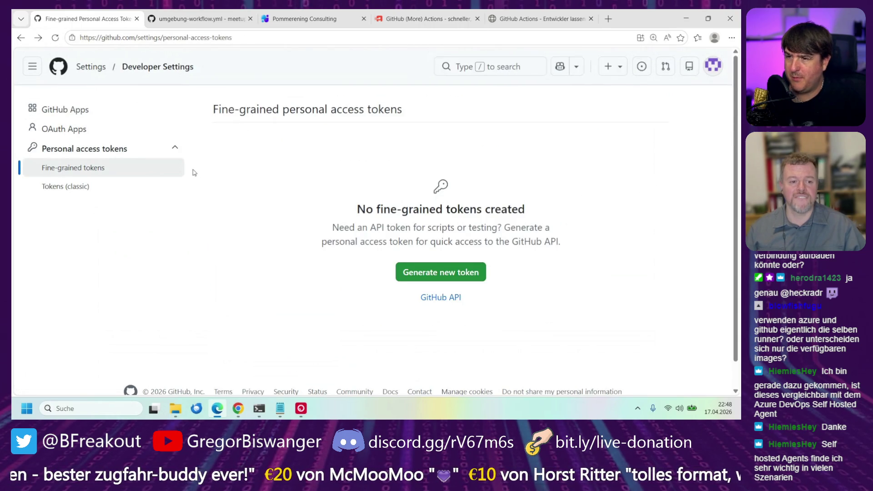
key("alt+Left")
key("alt+Left")
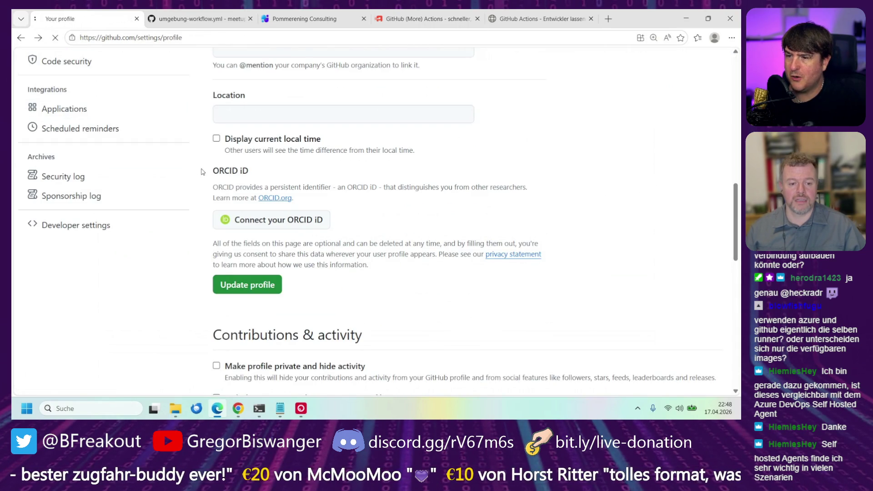
key("alt+Left")
key("alt+Left")
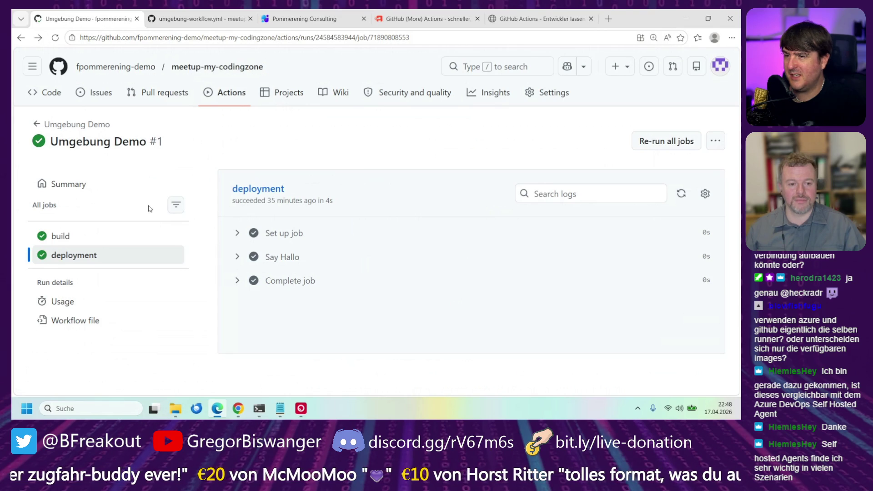
Step: Show the meetup-my-codingzone Actions > Runners settings with no runners, then return to the slides
left_click(554, 93)
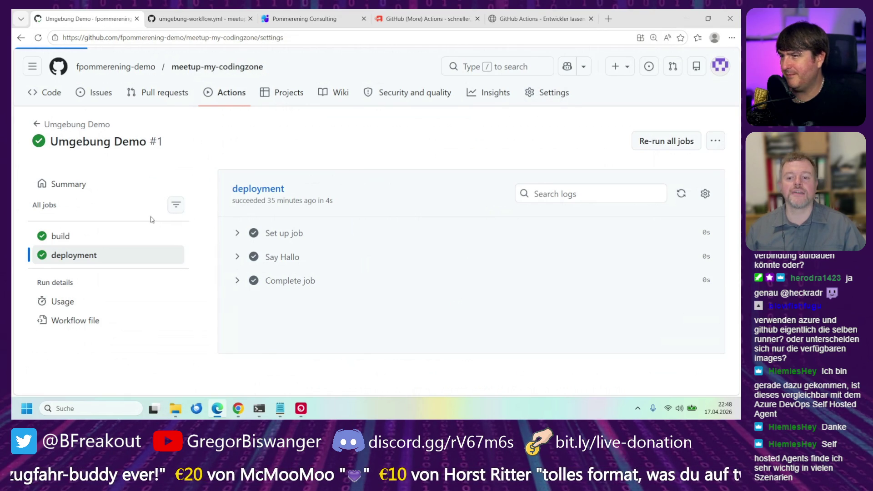
scroll(111, 271, "down", 2)
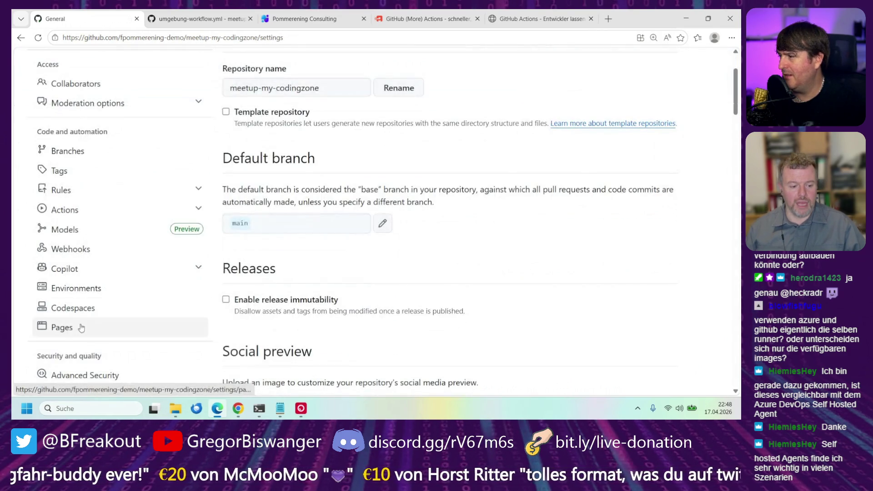
left_click(61, 216)
left_click(74, 254)
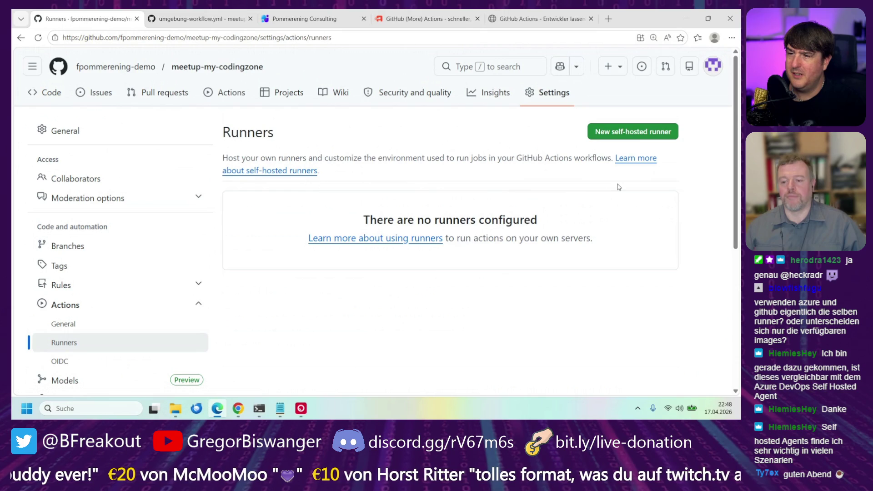
left_click(433, 21)
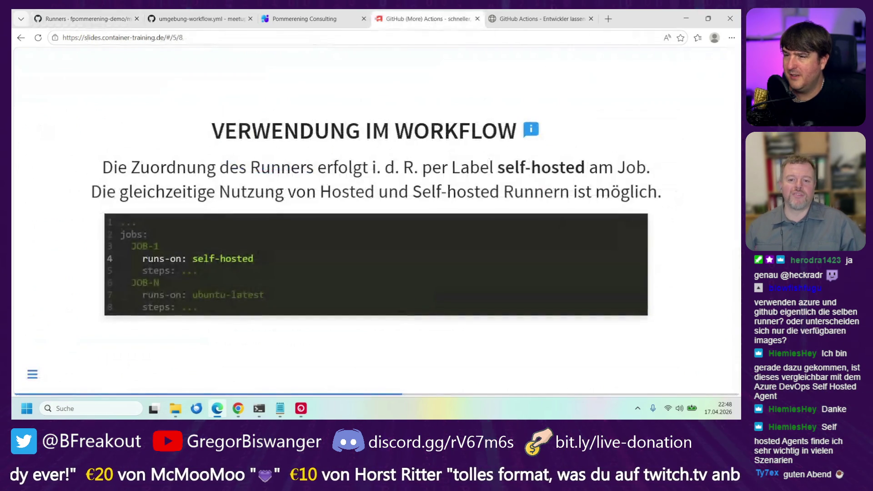
Step: Step the code highlights from the ubuntu-latest job line to the full workflow listing
key("Right")
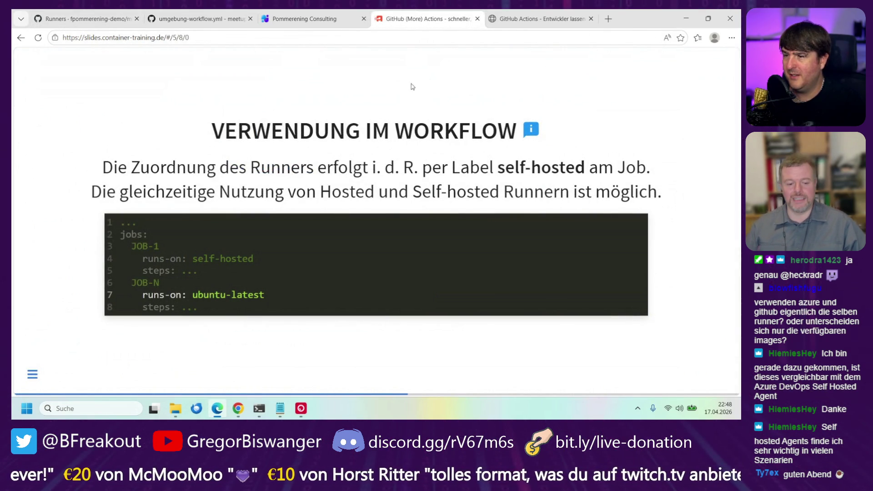
key("Right")
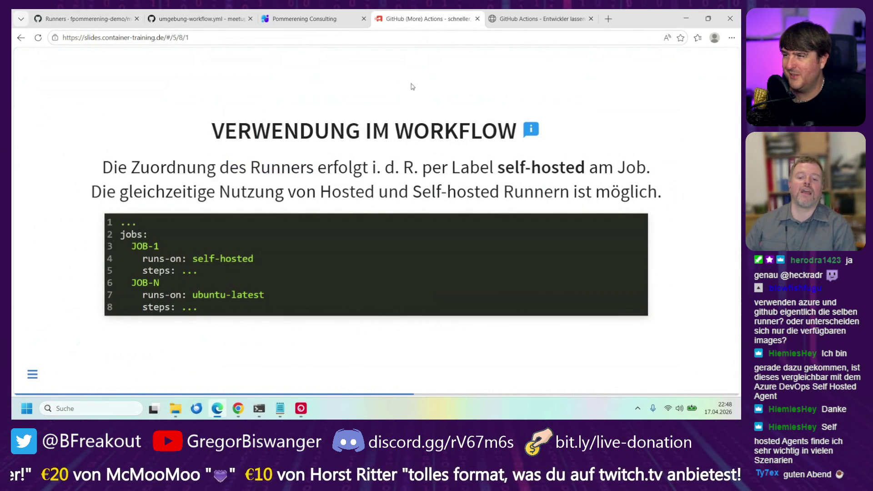
key("Right")
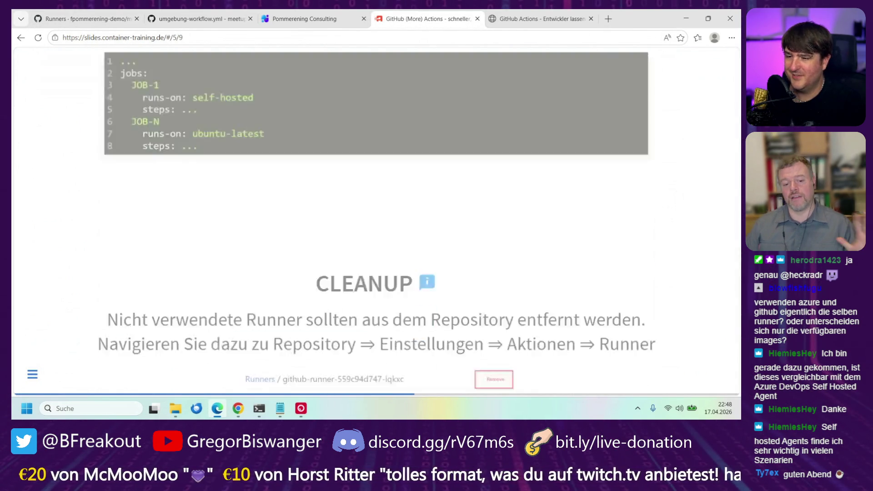
key("Left")
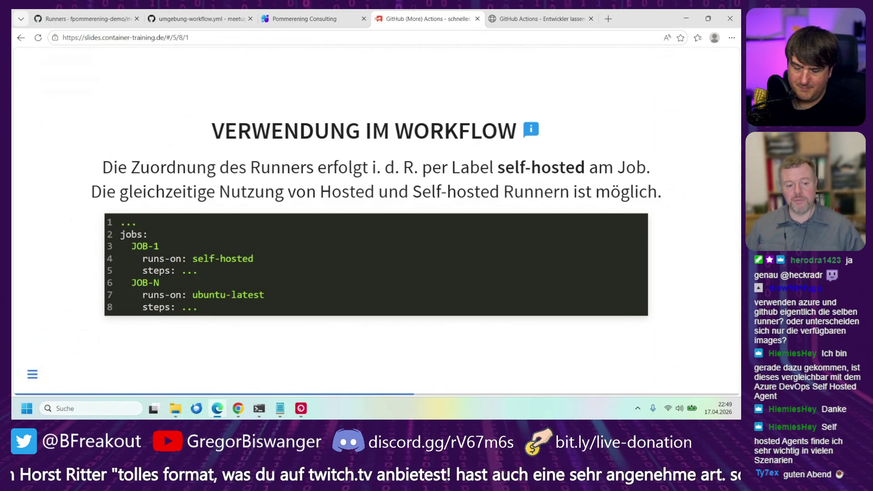
Step: Preview the Cleanup slide, then return to the Verwendung im Workflow slide
key("Page_Down")
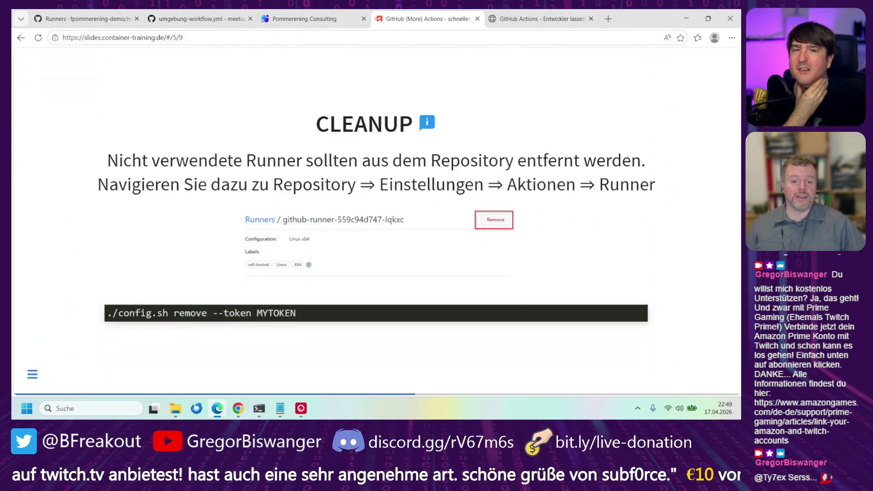
key("Page_Up")
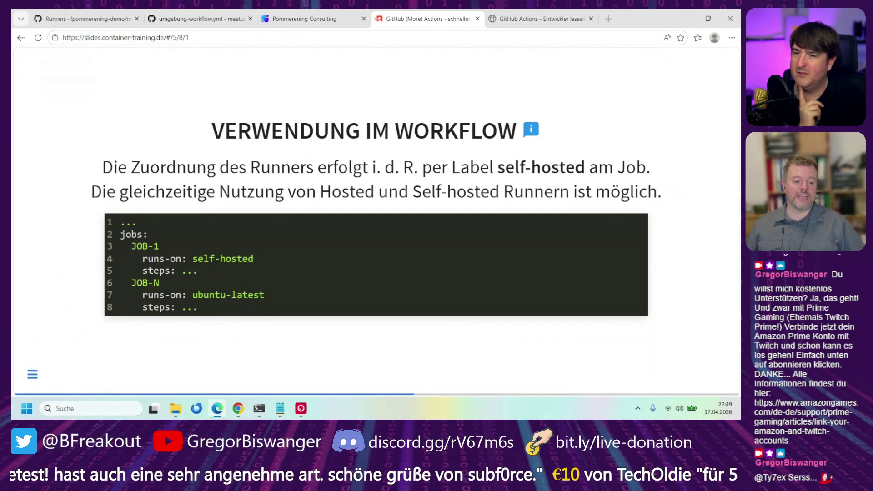
left_click(534, 22)
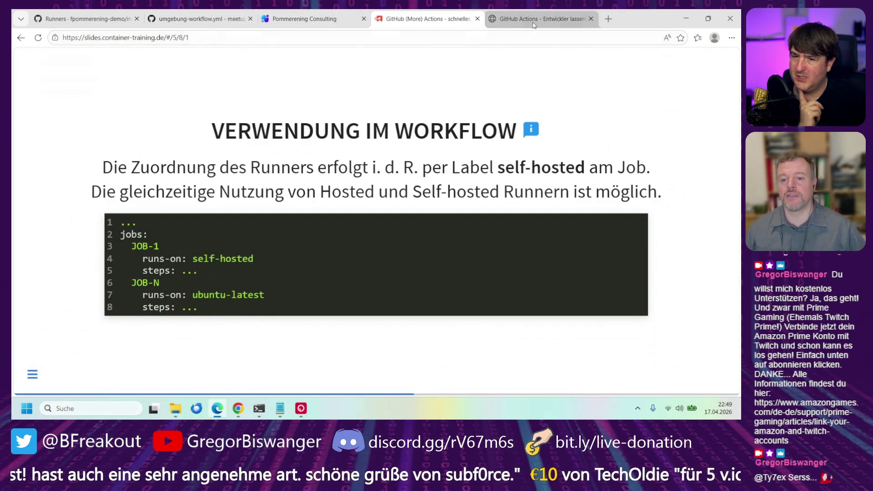
Step: In the CI/CD deck, move from the Überblick title slide to the Struktur diagram
key("Left")
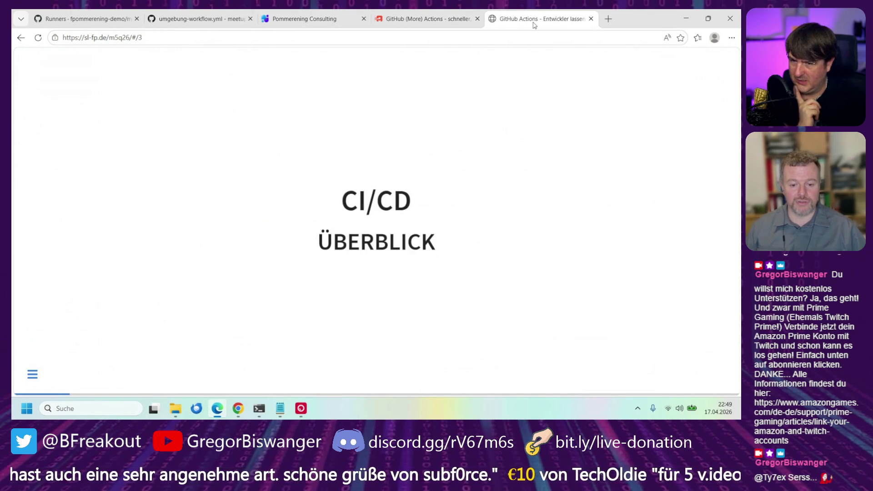
key("Right")
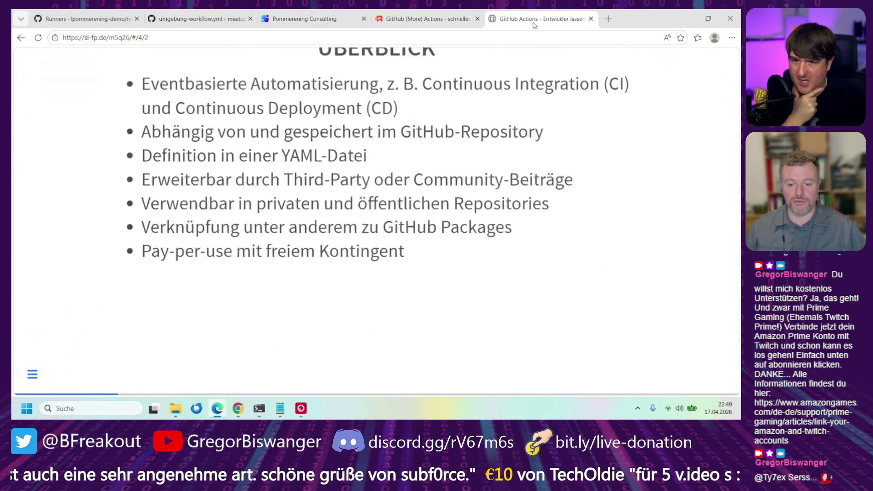
key("Right")
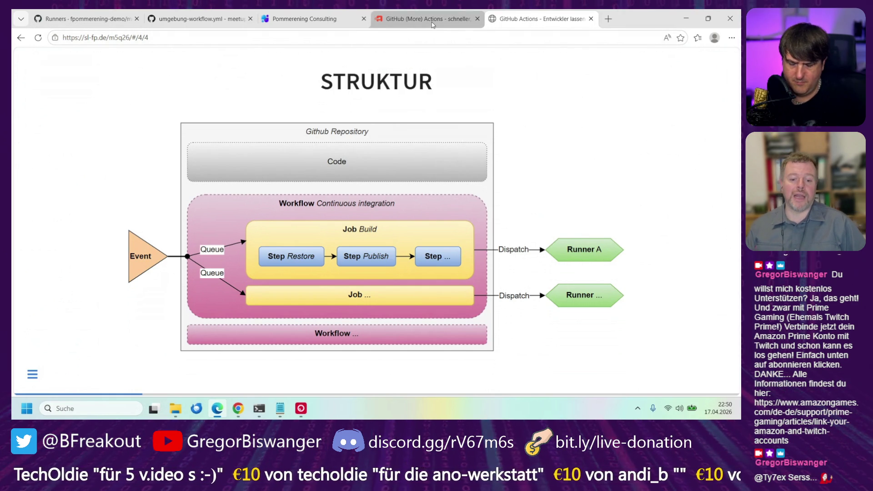
Step: Switch back to the container-training runner deck and advance to the next slide
mouse_move(433, 25)
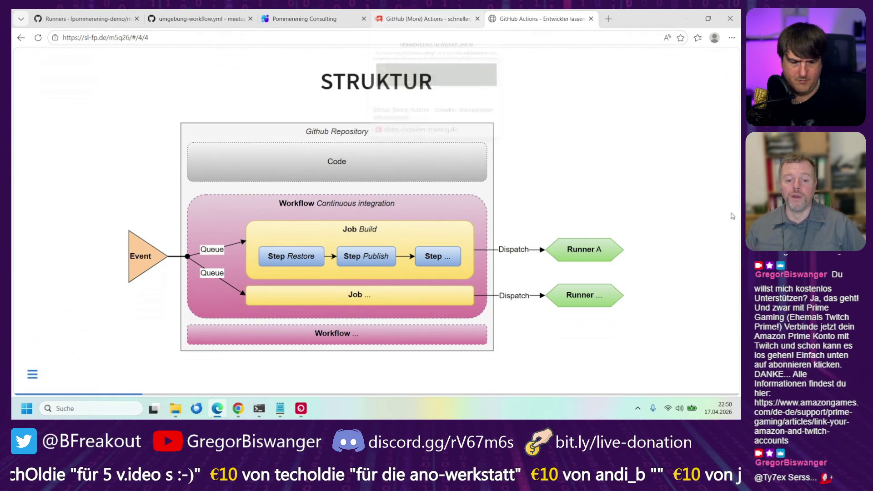
left_click(439, 21)
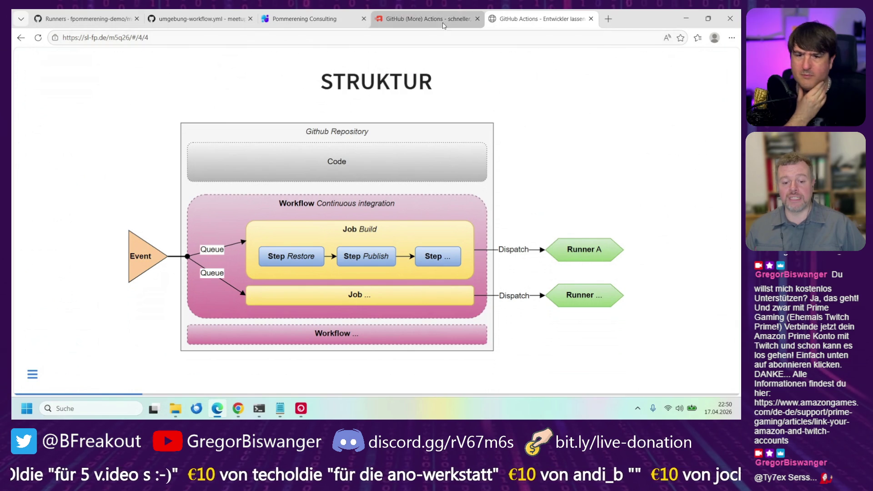
key("Page_Down")
key("Page_Down")
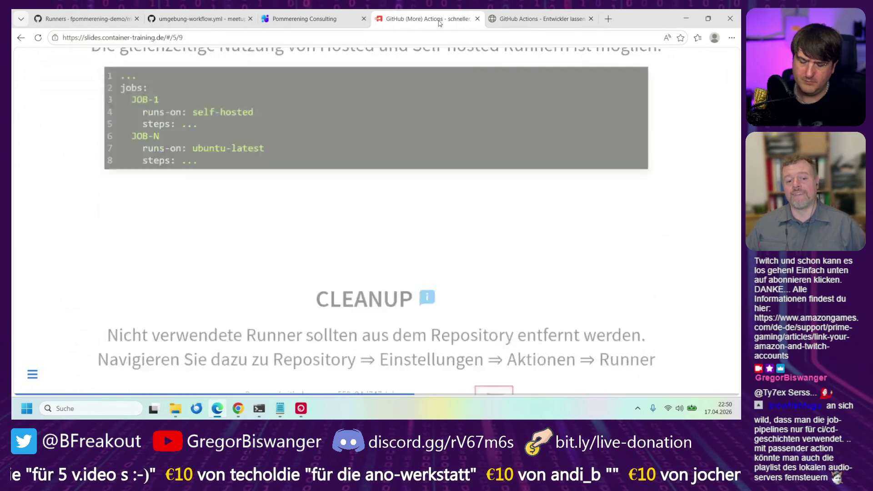